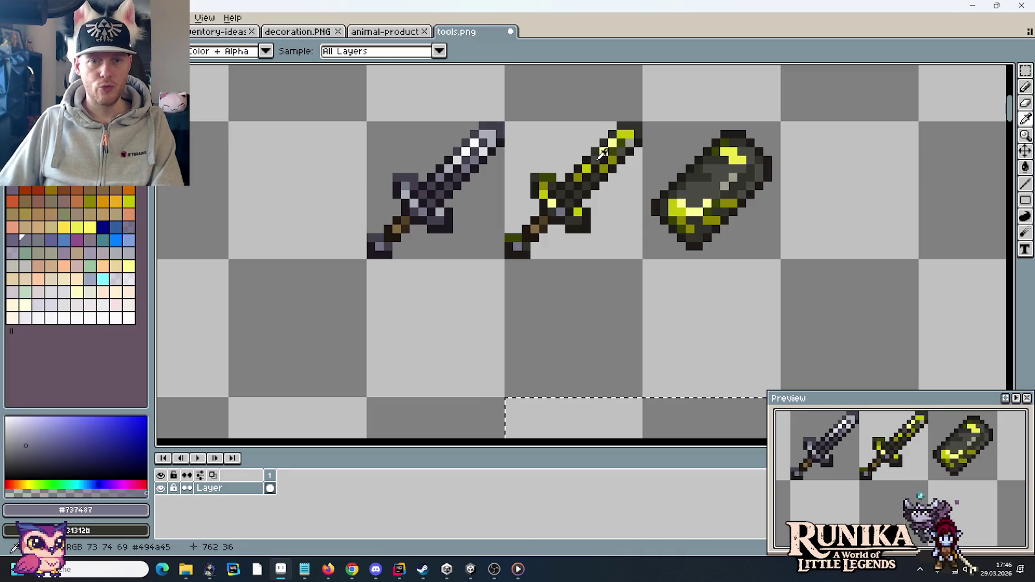
Darken the light grey pixels on the right hammer head with the large round eraser brush
scroll(600, 266, "down", 5)
key("e")
left_click(579, 255)
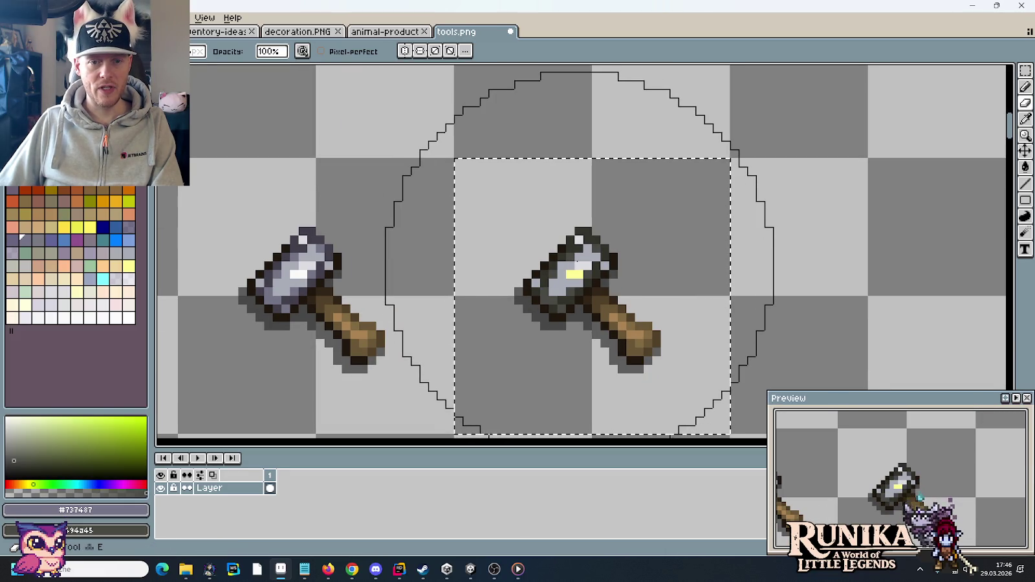
scroll(580, 256, "down", 2)
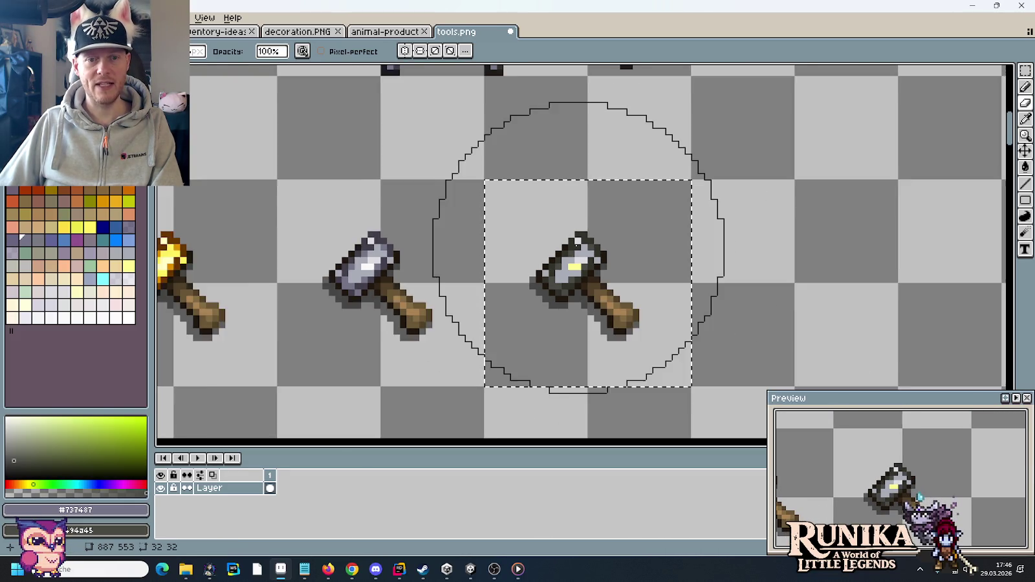
scroll(569, 257, "up", 2)
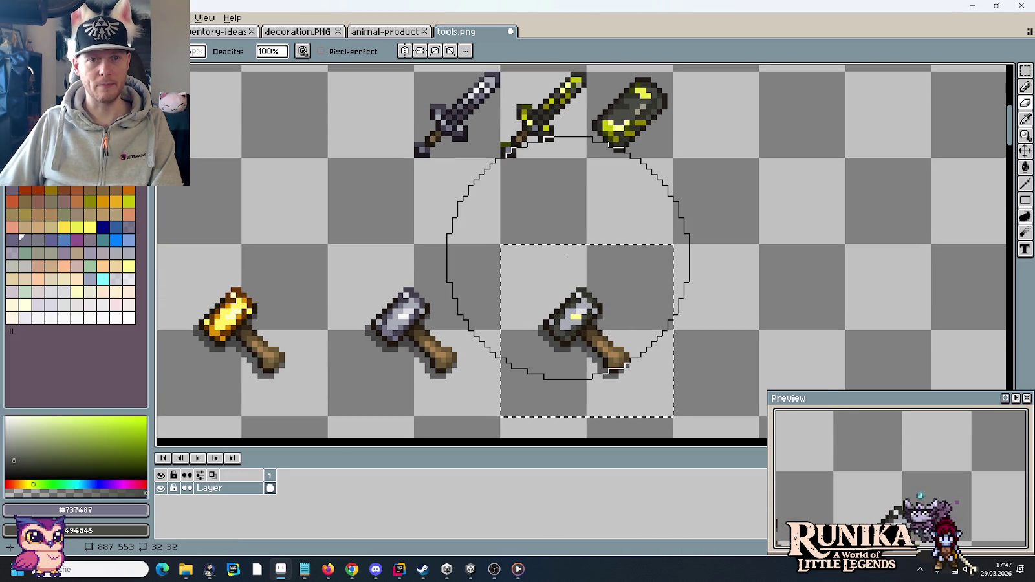
Sample the hammer's light grey and a greenish grey, try the greenish recolour, then undo it
key("i")
left_click(575, 310)
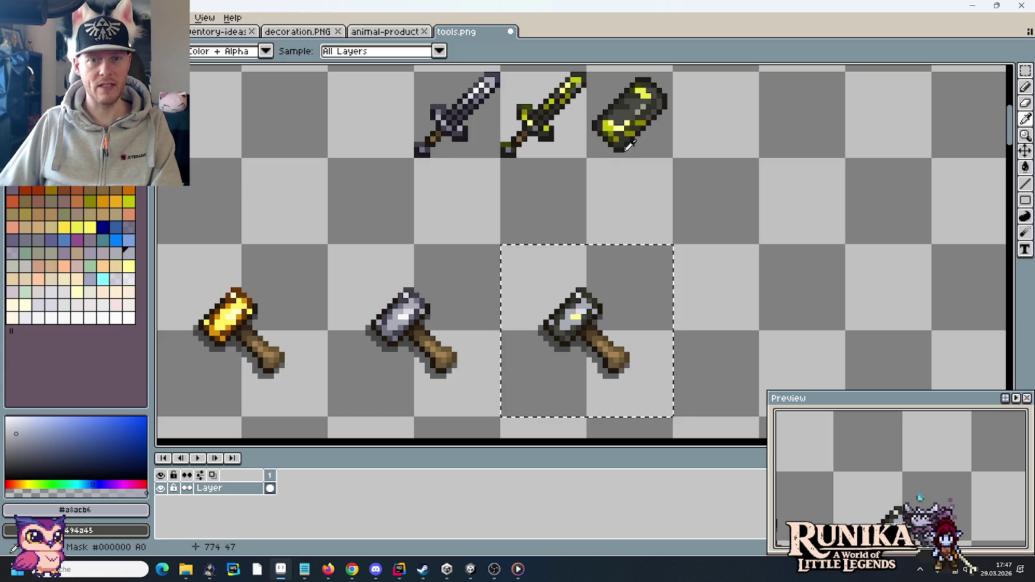
right_click(640, 109)
key("e")
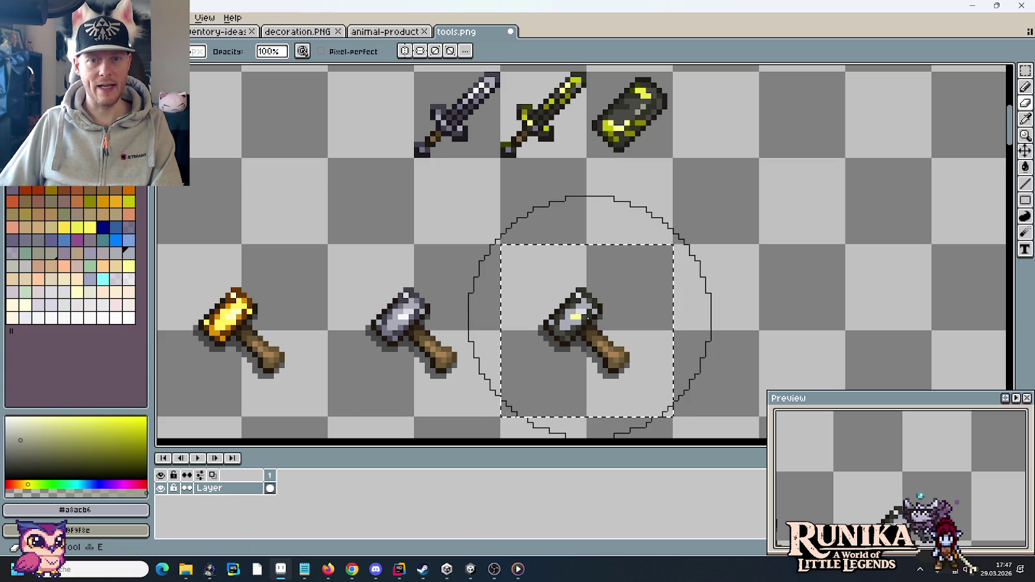
right_click(590, 315)
key("ctrl+z")
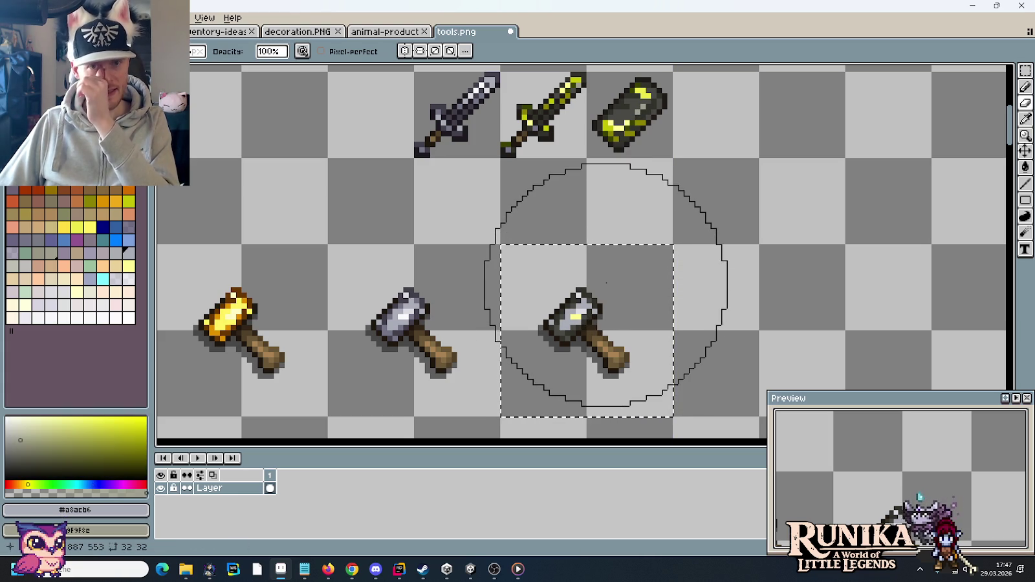
key("m")
scroll(442, 322, "down", 3)
scroll(442, 322, "down", 2)
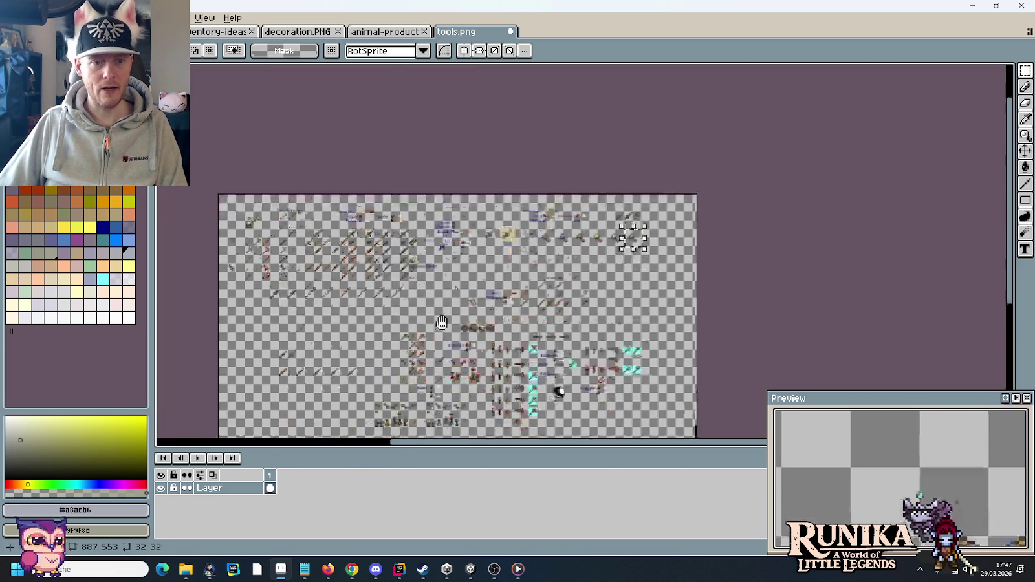
Select the grey smoke sprite with a rectangular marquee
scroll(442, 322, "up", 5)
mouse_move(469, 266)
left_mouse_down()
mouse_move(354, 283)
mouse_move(636, 254)
mouse_move(585, 100)
left_mouse_up()
mouse_move(774, 371)
left_mouse_down()
mouse_move(735, 290)
mouse_move(584, 279)
left_mouse_up()
scroll(584, 279, "up", 2)
left_click_drag(505, 222, 751, 296)
Paste a copy of the smoke sprite and drop it just below the two swords and scroll
scroll(751, 296, "down", 3)
scroll(685, 253, "up", 1)
mouse_move(684, 252)
left_mouse_down()
mouse_move(545, 342)
mouse_move(676, 300)
left_mouse_up()
scroll(676, 300, "up", 2)
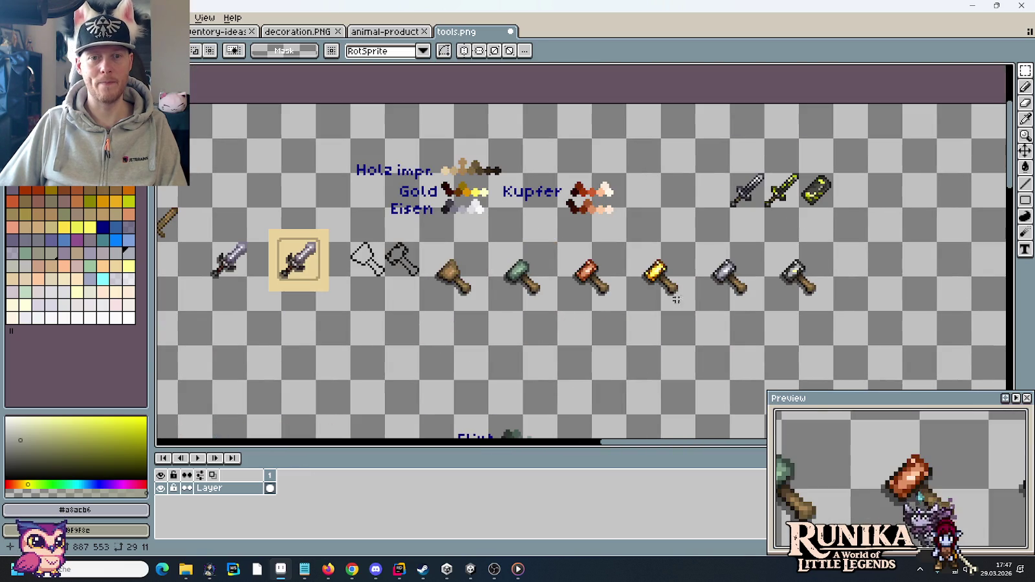
left_click_drag(807, 206, 691, 228)
scroll(691, 228, "up", 3)
left_click_drag(642, 250, 689, 169)
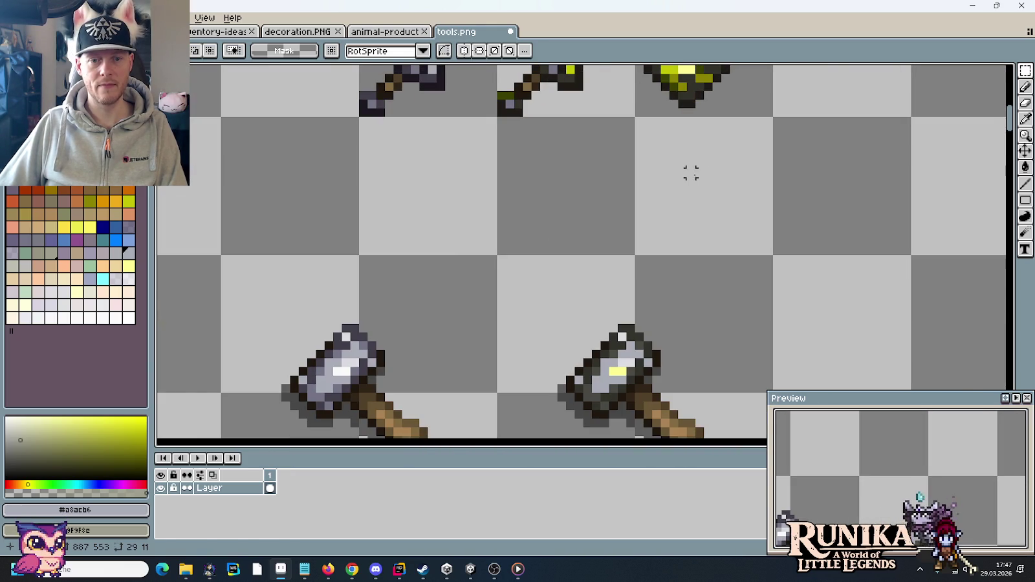
key("ctrl+v")
left_click_drag(618, 257, 679, 181)
left_click(817, 148)
left_click_drag(817, 147, 764, 303)
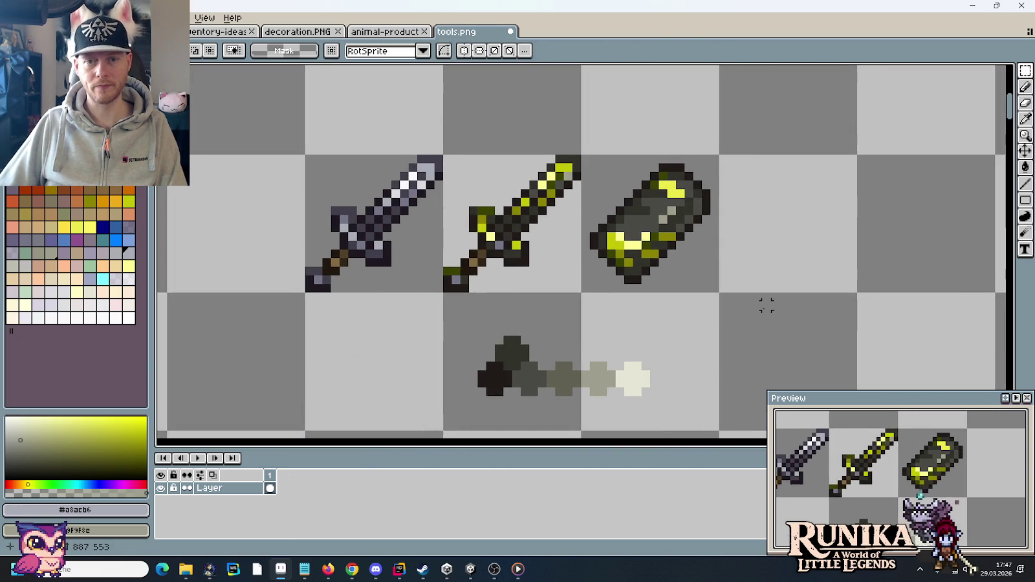
scroll(687, 296, "up", 3)
Sample greenish and darker olive greys from the smoke strip and repaint the right hammer head with them
scroll(628, 312, "down", 2)
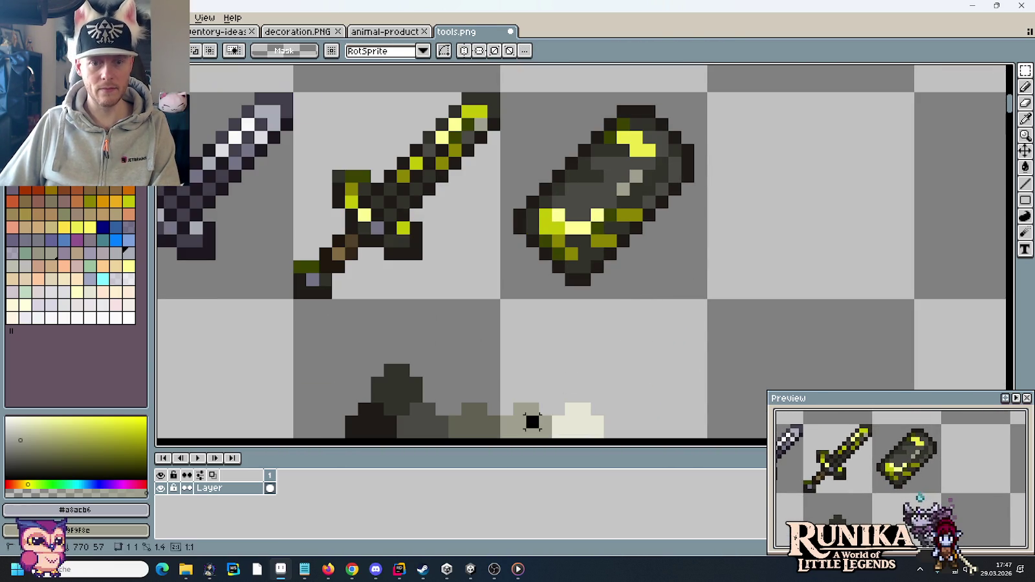
key("b")
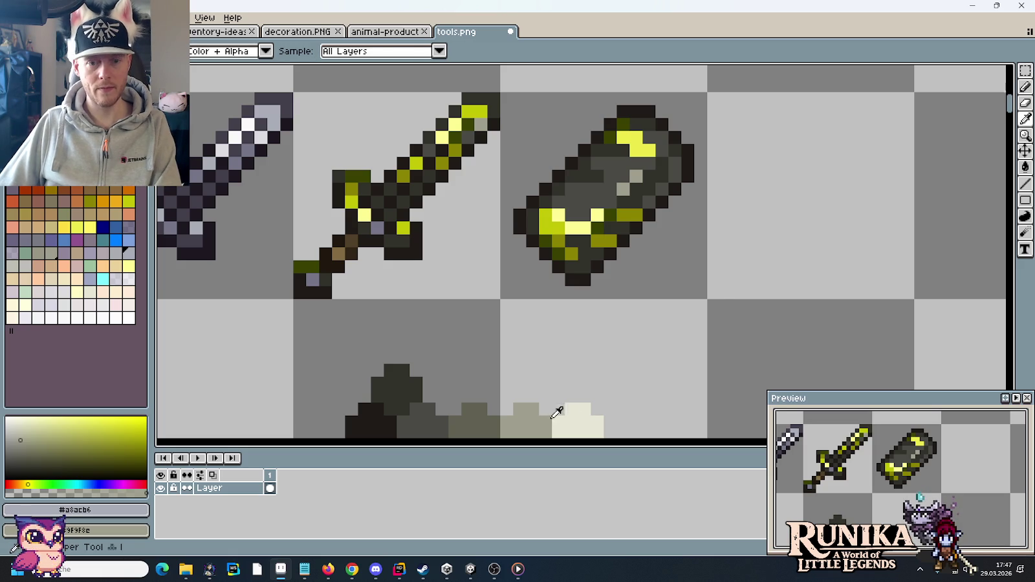
left_click(534, 415, "alt")
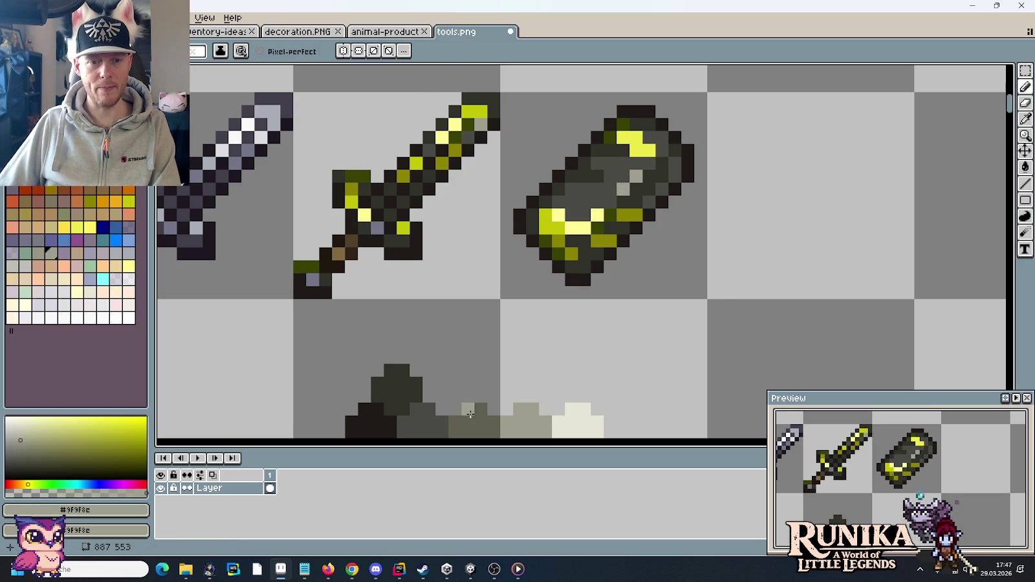
left_click(567, 192, "alt")
scroll(573, 245, "down", 3)
scroll(575, 213, "down", 1)
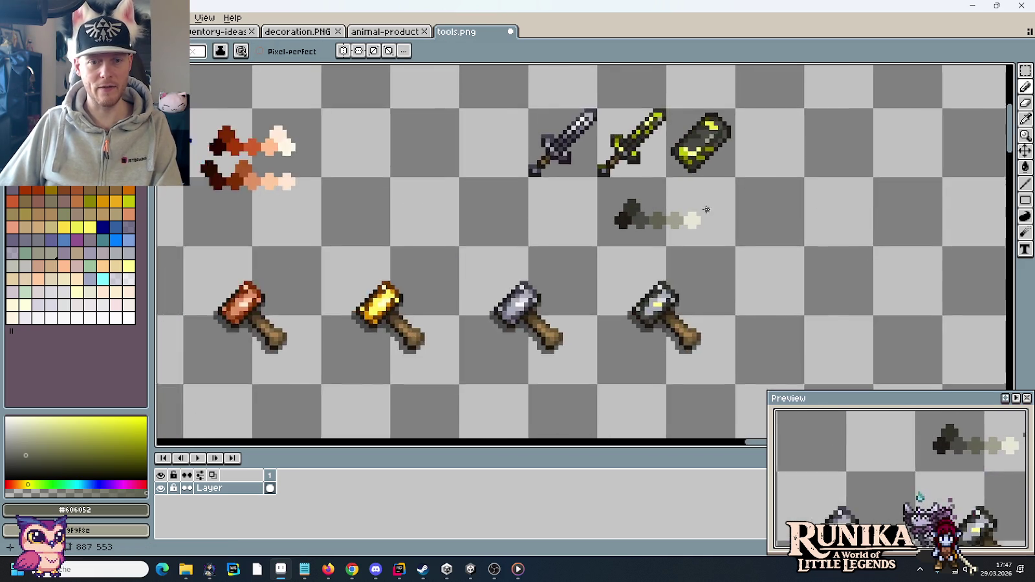
scroll(645, 327, "up", 2)
left_click(638, 342, "ctrl")
key("x")
left_click(638, 341)
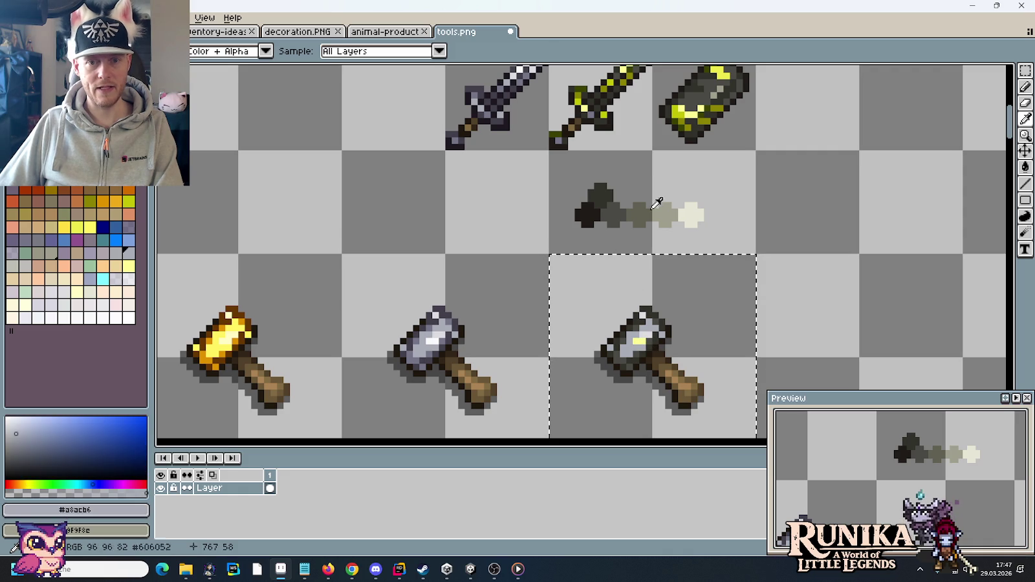
key("b")
left_click(655, 328)
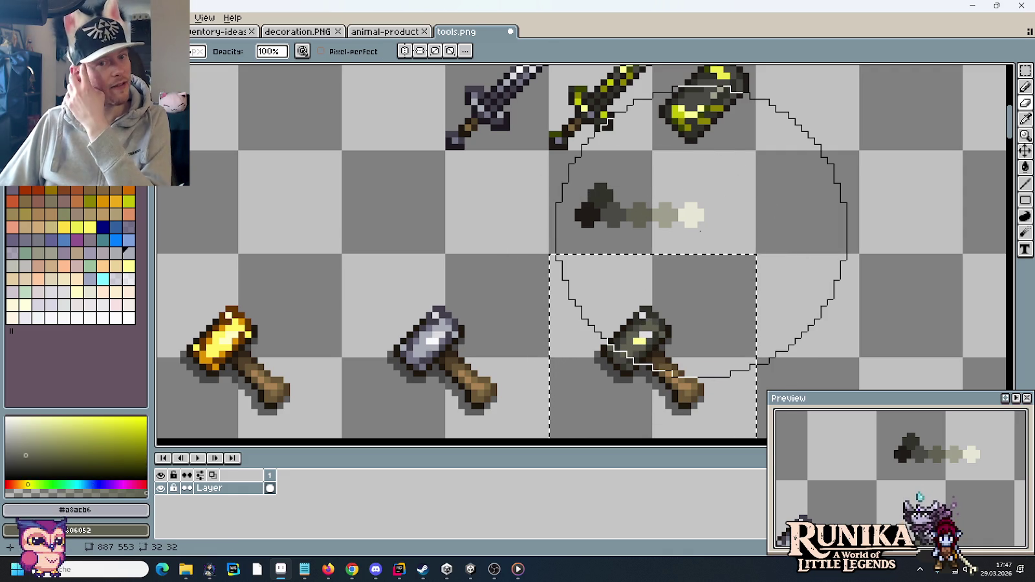
Move the smoke strip's two cells up above the swords
key("m")
left_click_drag(740, 172, 563, 214)
scroll(562, 213, "up", 2)
left_click_drag(560, 336, 559, 166)
Shift the smoke, swords and scroll down one cell so they sit right above the hammers
left_click_drag(498, 207, 602, 207)
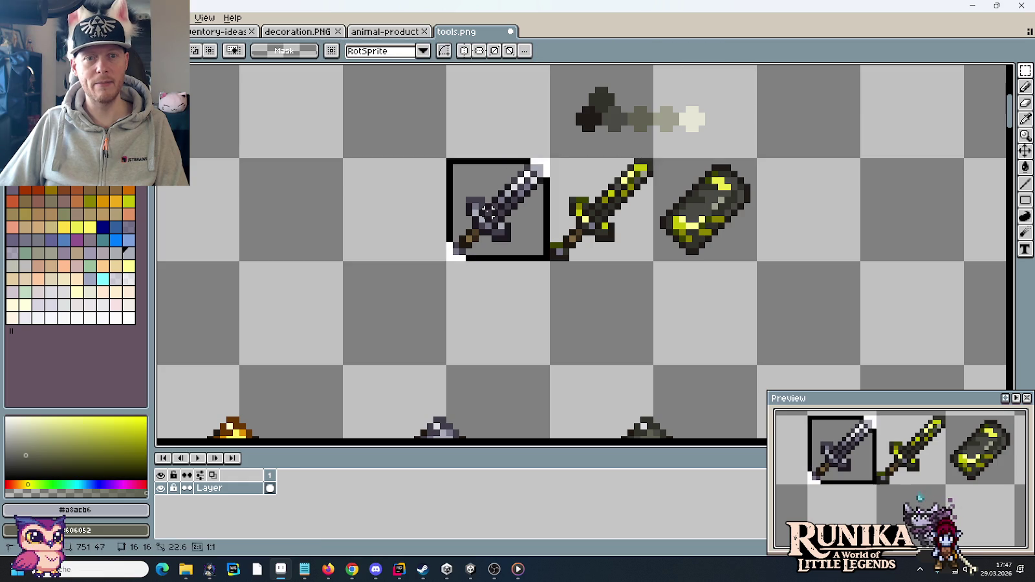
left_click(706, 207, "shift")
left_click_drag(497, 122, 575, 247)
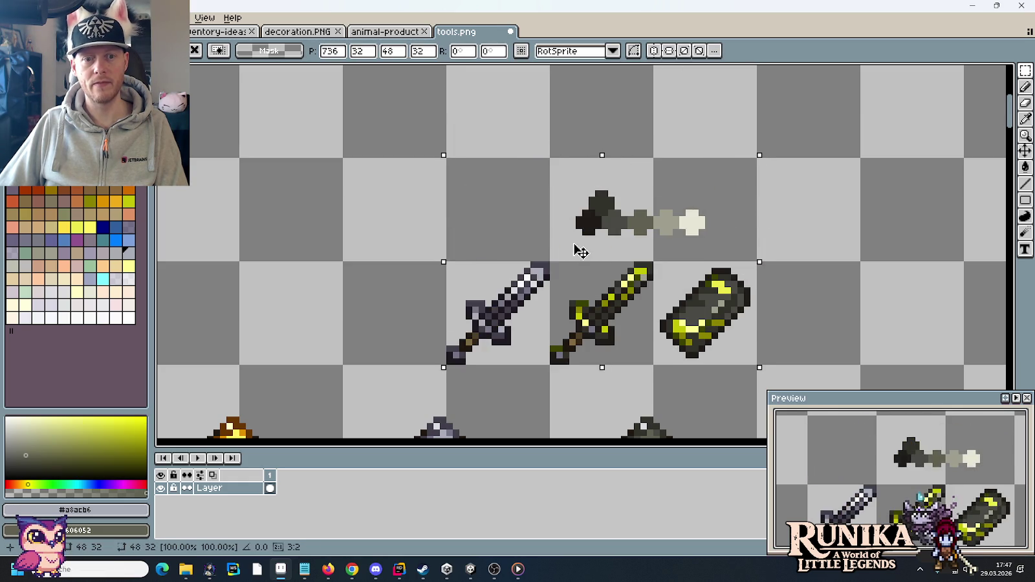
left_click_drag(801, 281, 759, 211)
scroll(539, 242, "up", 1)
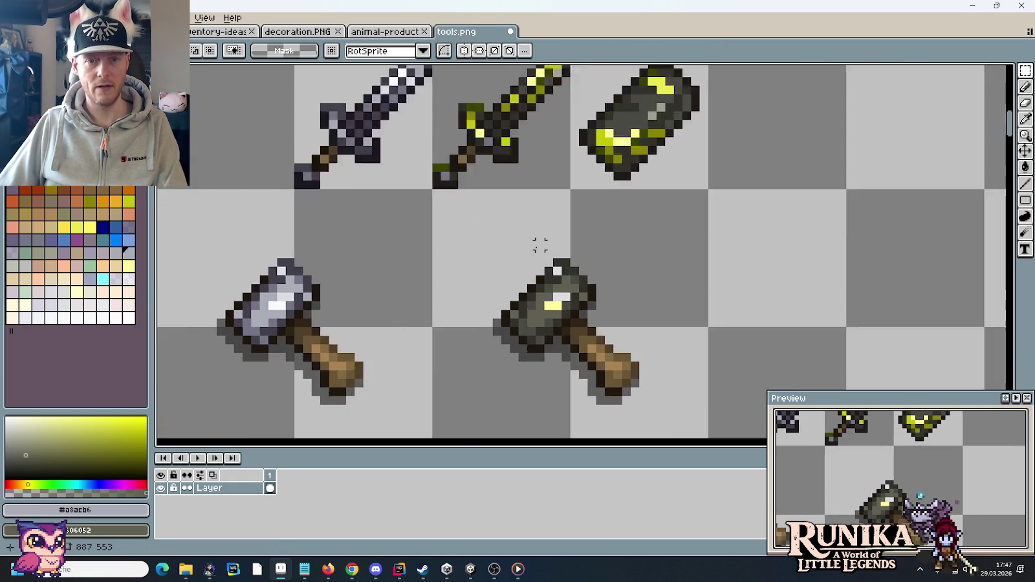
scroll(578, 225, "up", 2)
scroll(577, 192, "down", 1)
left_click_drag(551, 297, 555, 250)
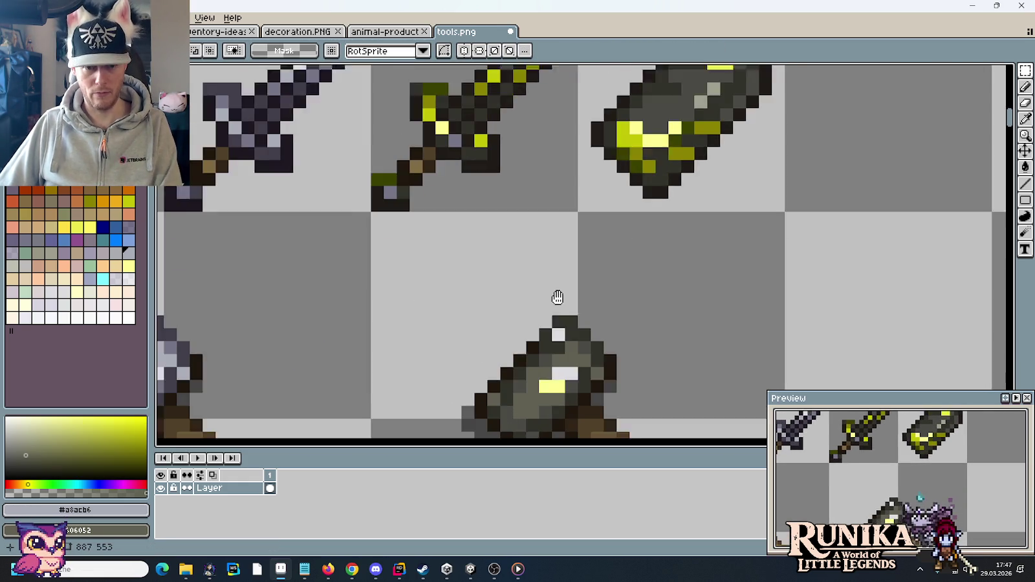
Paint yellow vein pixels from the scroll's yellows onto the dark hammer head
key("b")
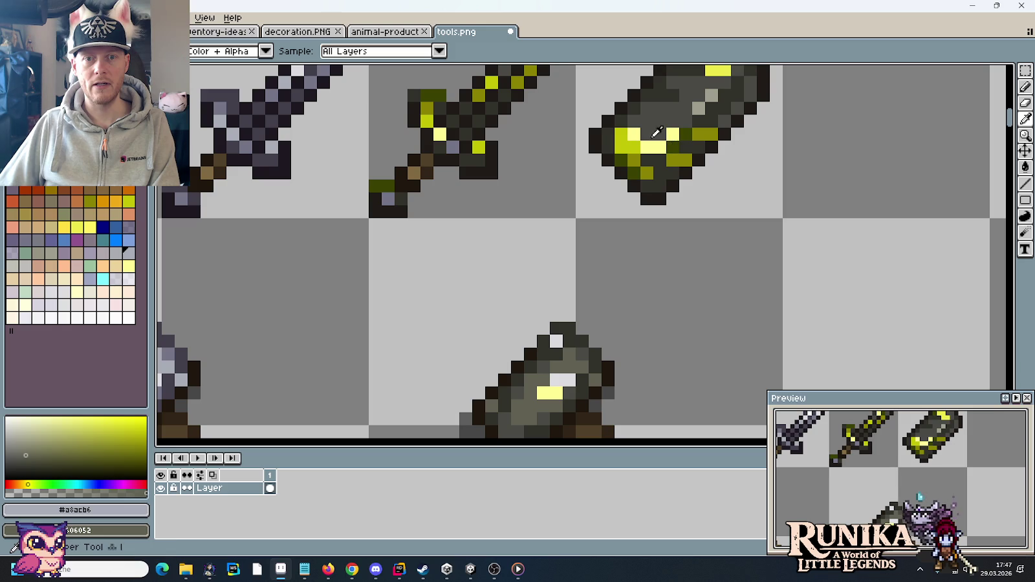
left_click(636, 146, "alt")
left_click(569, 343)
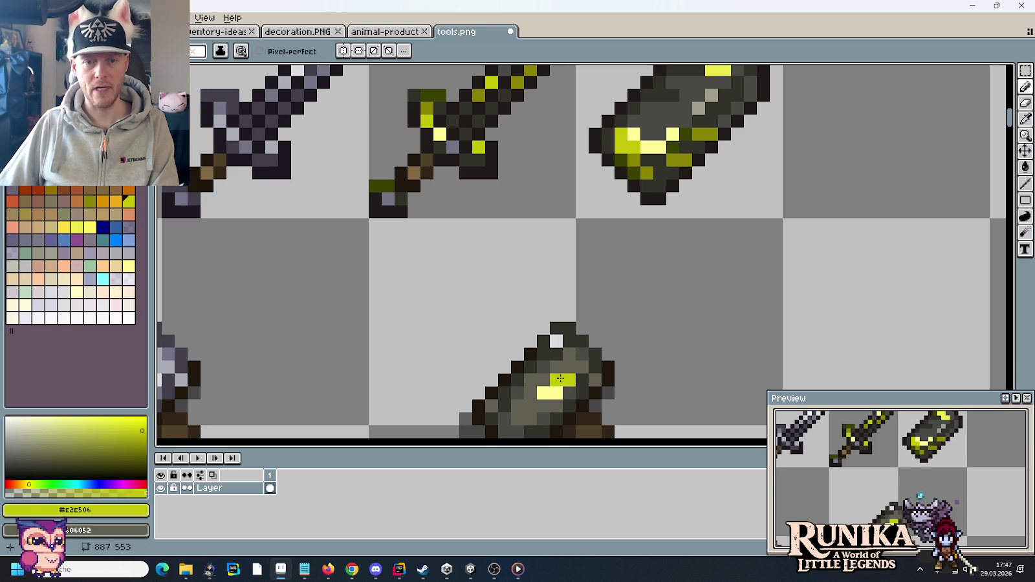
left_click(655, 147, "alt")
left_click(583, 328)
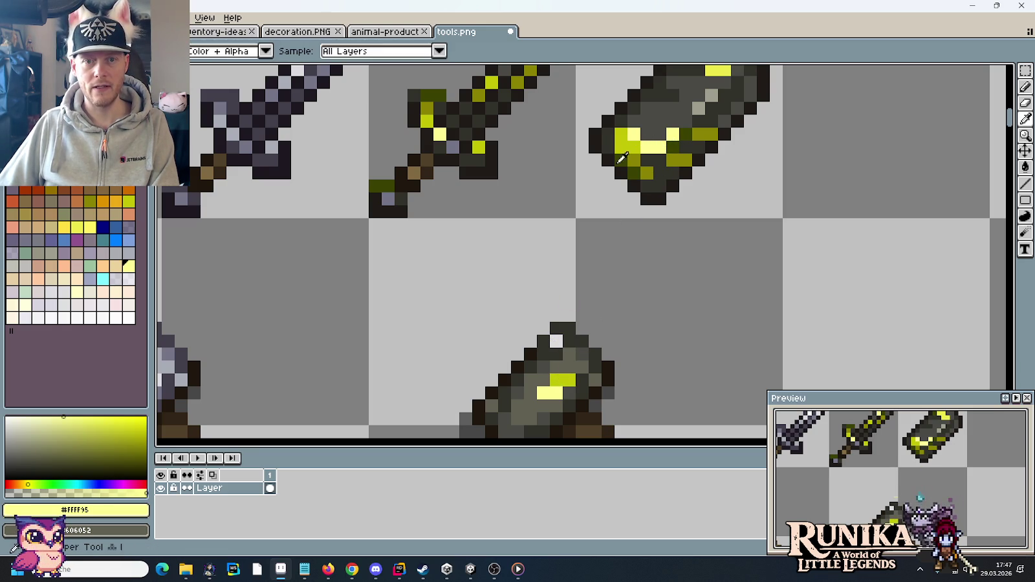
left_click(631, 138, "alt")
left_click(556, 341)
Sample dark olive from the scroll and paint olive pixels along the top of the hammer head
scroll(633, 327, "down", 1)
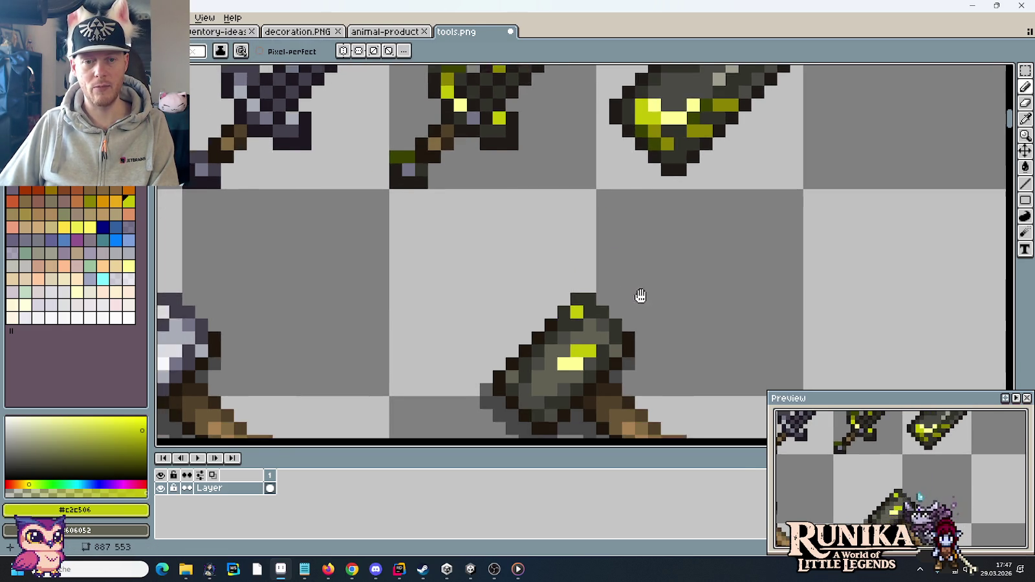
scroll(644, 304, "down", 2)
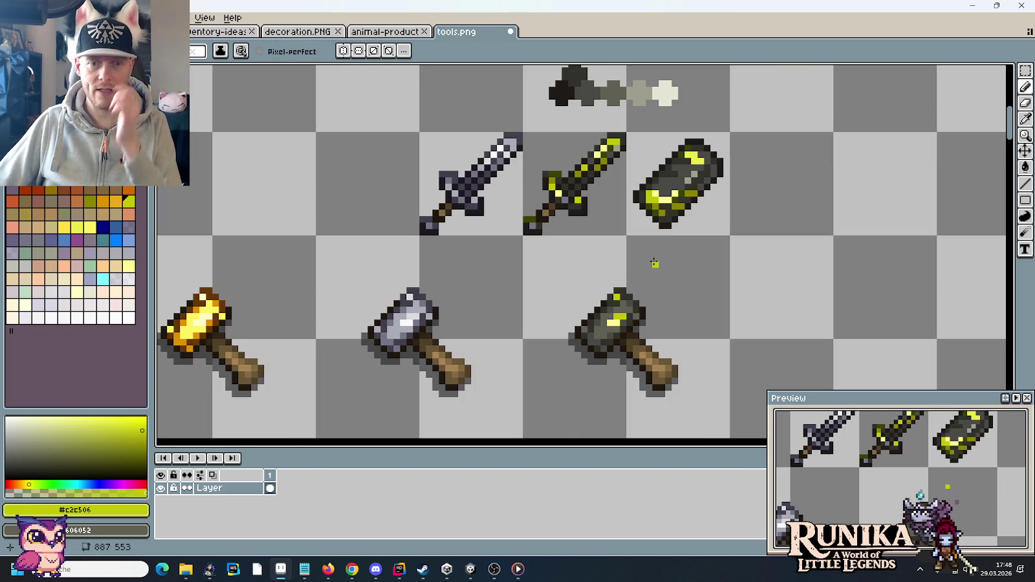
scroll(650, 263, "up", 1)
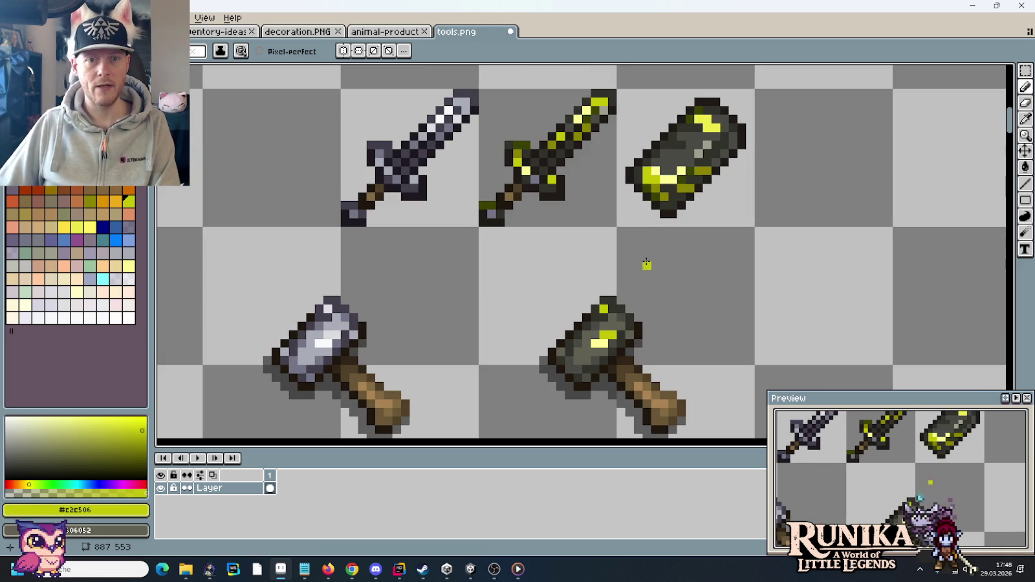
scroll(646, 246, "up", 1)
scroll(660, 201, "up", 1)
key("i")
scroll(686, 172, "up", 2)
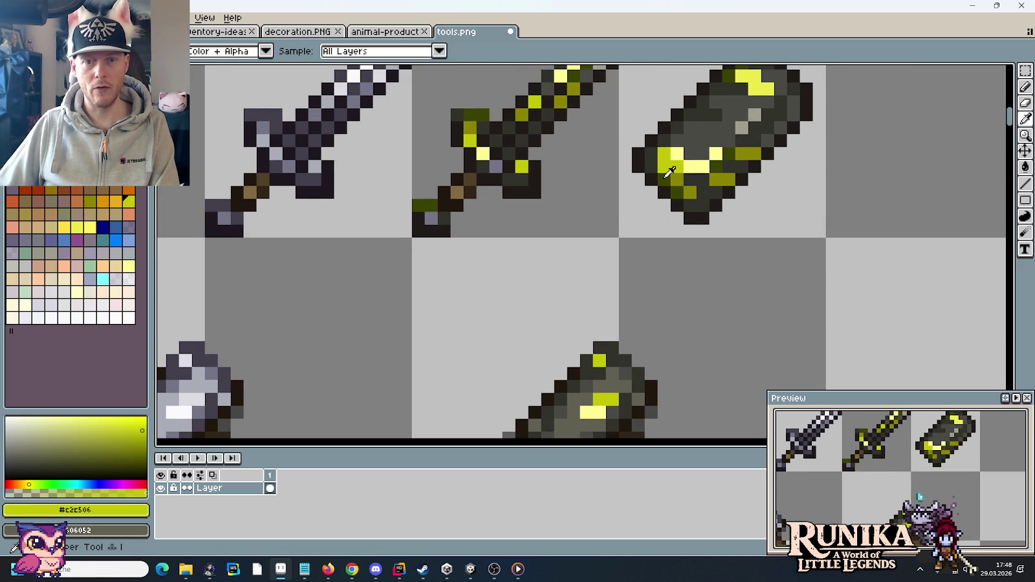
left_click(666, 173)
scroll(649, 300, "up", 2)
key("b")
left_click_drag(564, 266, 583, 290)
left_click(610, 295)
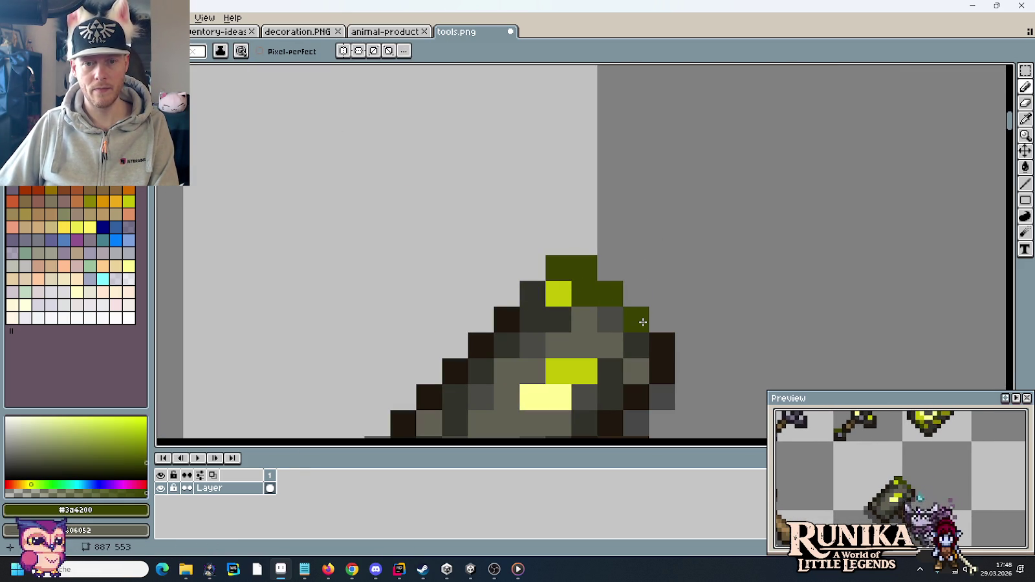
Zoom and pan to frame the olive hammer's head up close
scroll(643, 304, "down", 3)
scroll(644, 287, "down", 2)
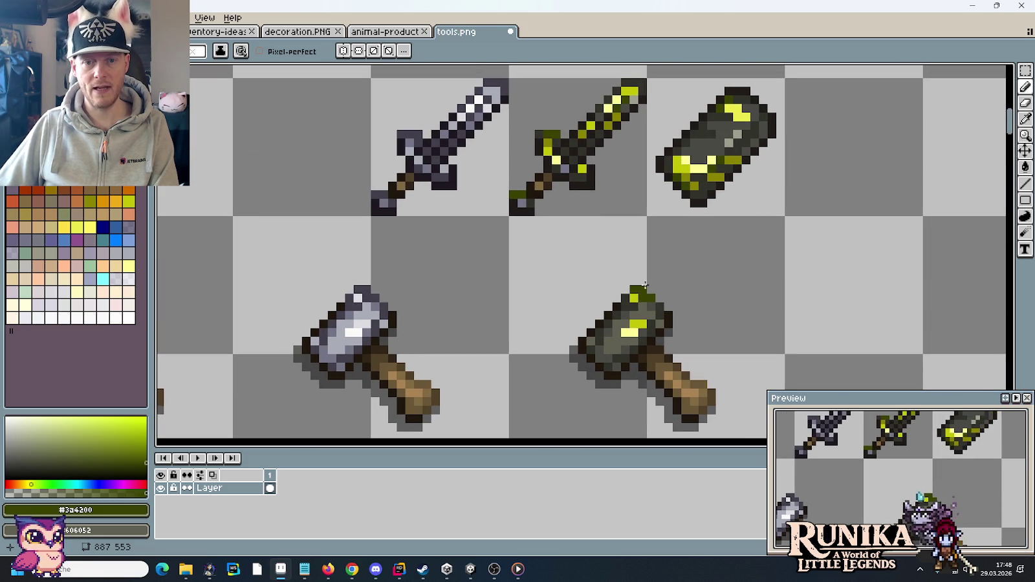
left_click_drag(686, 273, 664, 307)
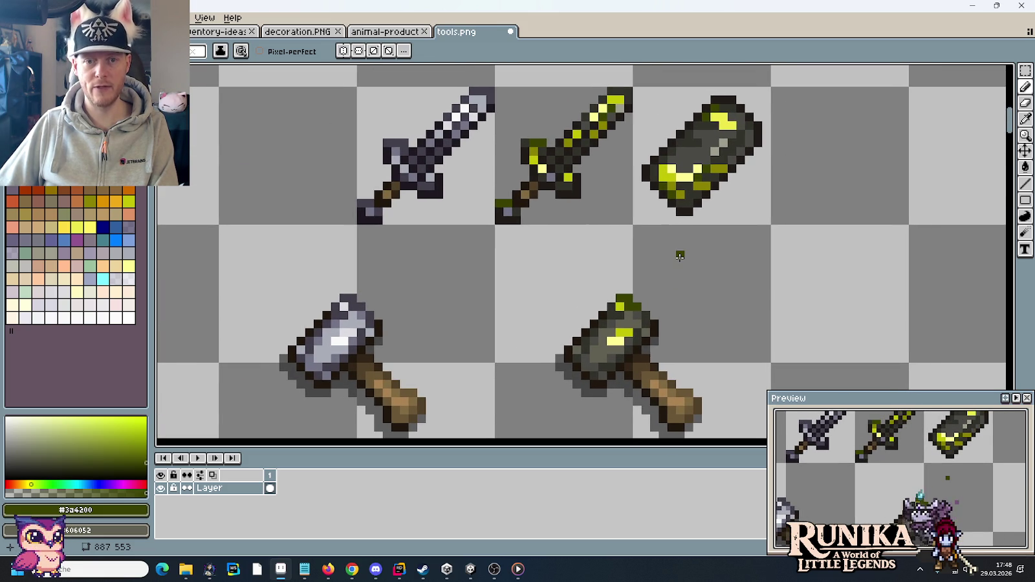
scroll(678, 253, "up", 1)
scroll(654, 284, "up", 1)
key("i")
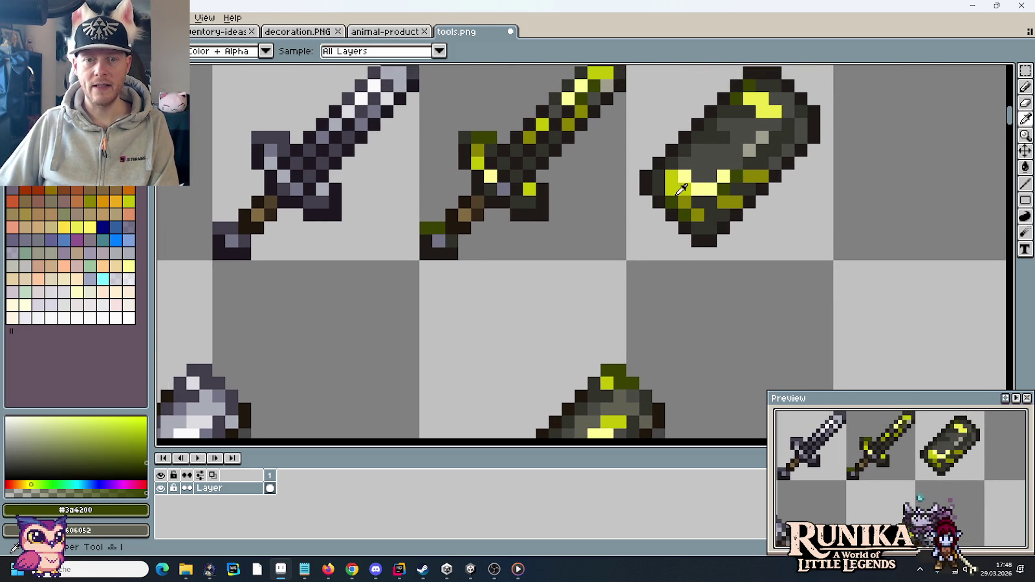
left_click_drag(575, 327, 578, 174)
scroll(554, 353, "up", 1)
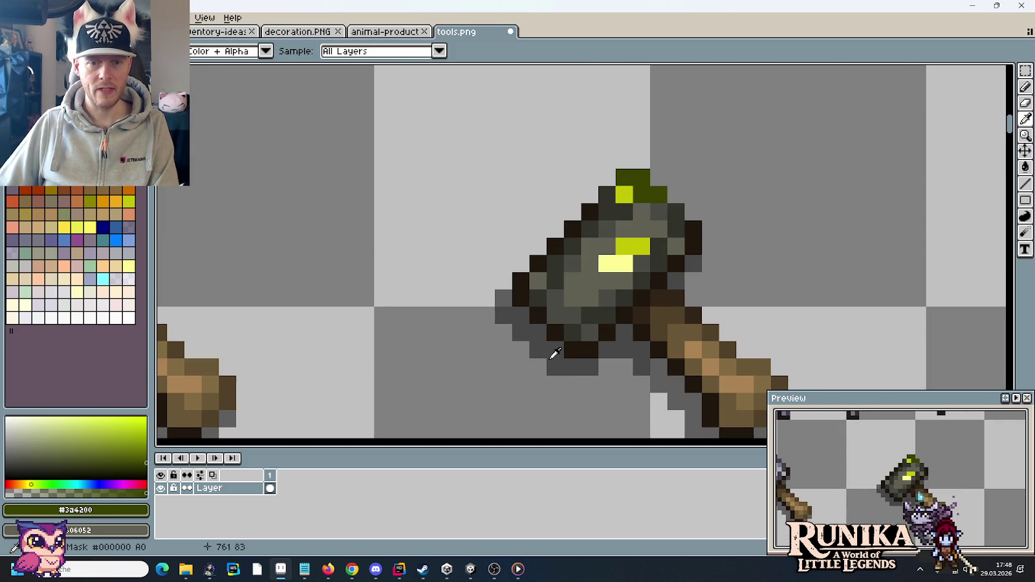
Paint dark olive and brighter olive pixels on the hammer head, reverting one to grey #606052
key("b")
left_click_drag(563, 315, 573, 315)
left_click(607, 298)
left_click(558, 302)
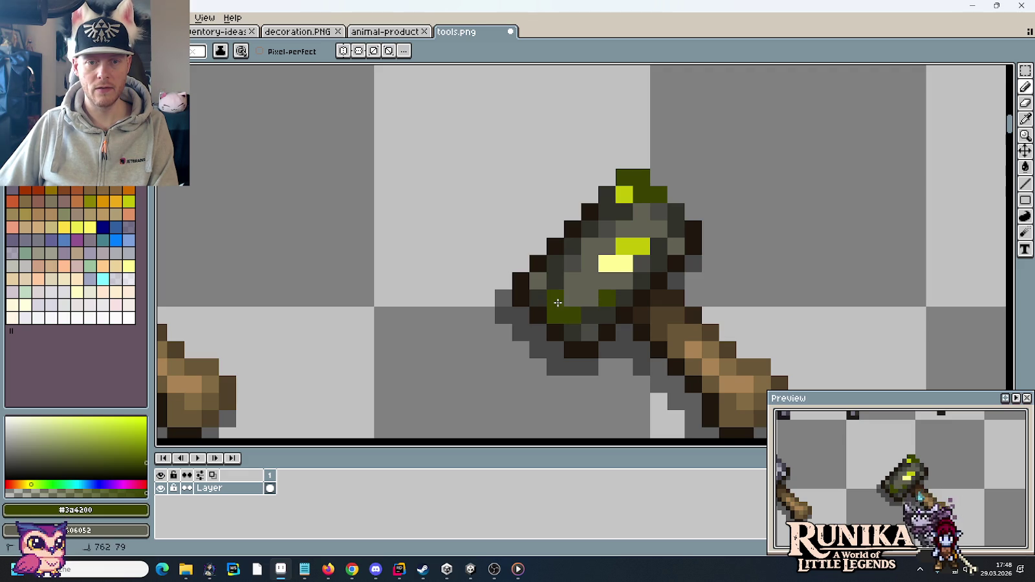
scroll(558, 303, "down", 2)
left_click(566, 307, "alt")
scroll(562, 306, "up", 2)
left_click(562, 305)
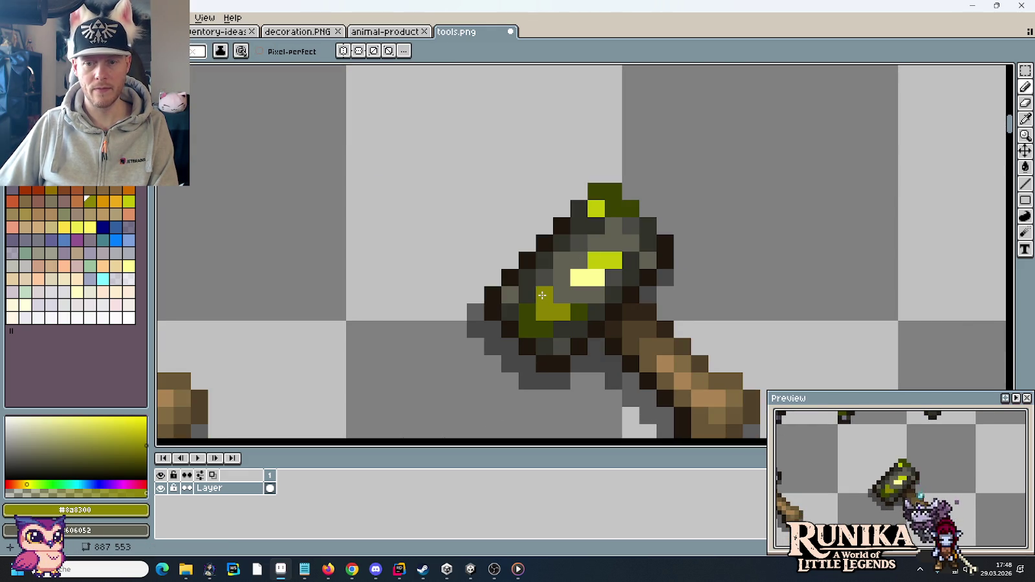
left_click(561, 295)
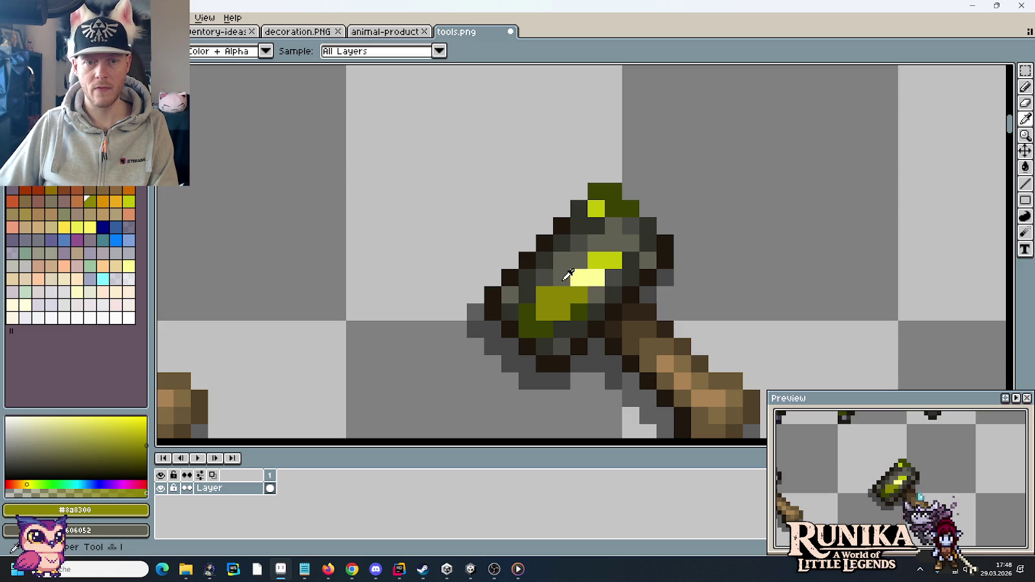
left_click(546, 292, "alt")
left_click(605, 266)
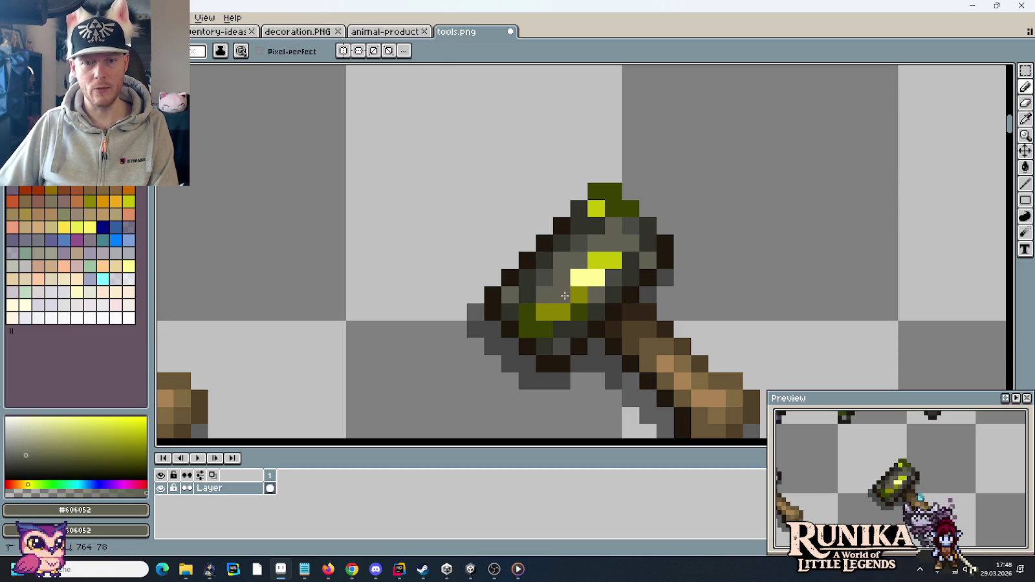
Add bright yellow #c2c506 highlight pixels to the hammer head, undoing two misplaced ones
key("alt")
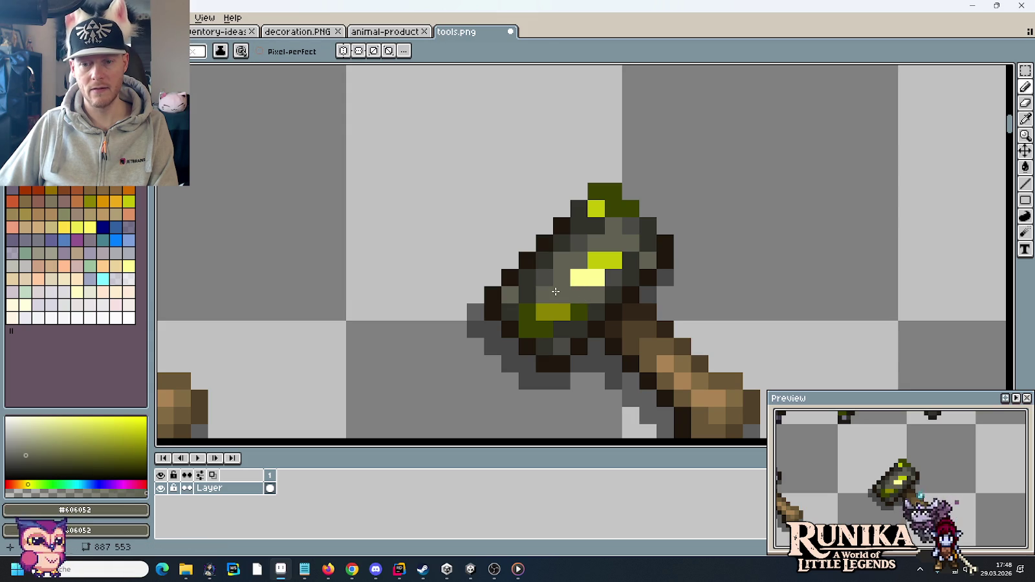
left_click(530, 298, "alt")
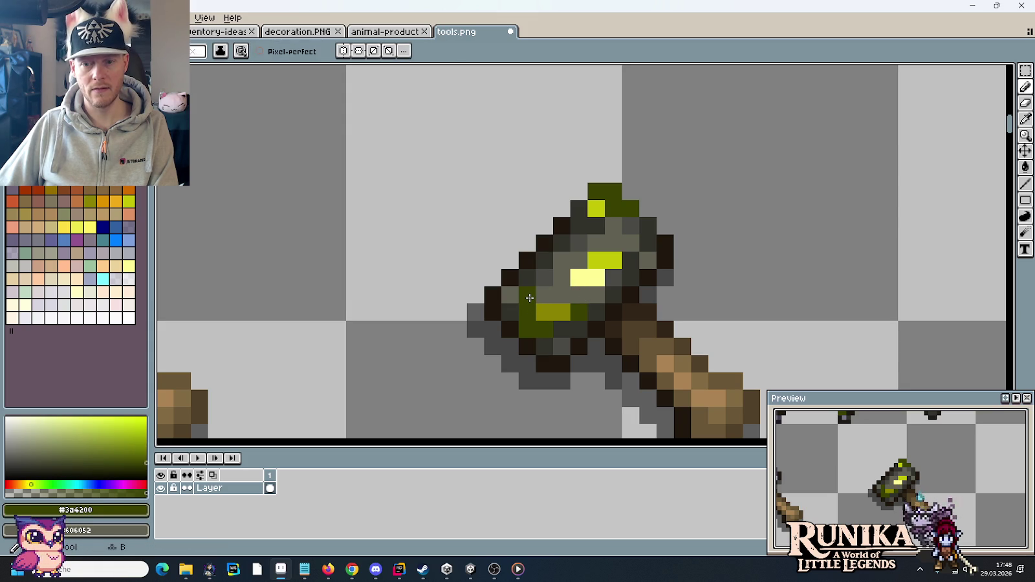
key("alt")
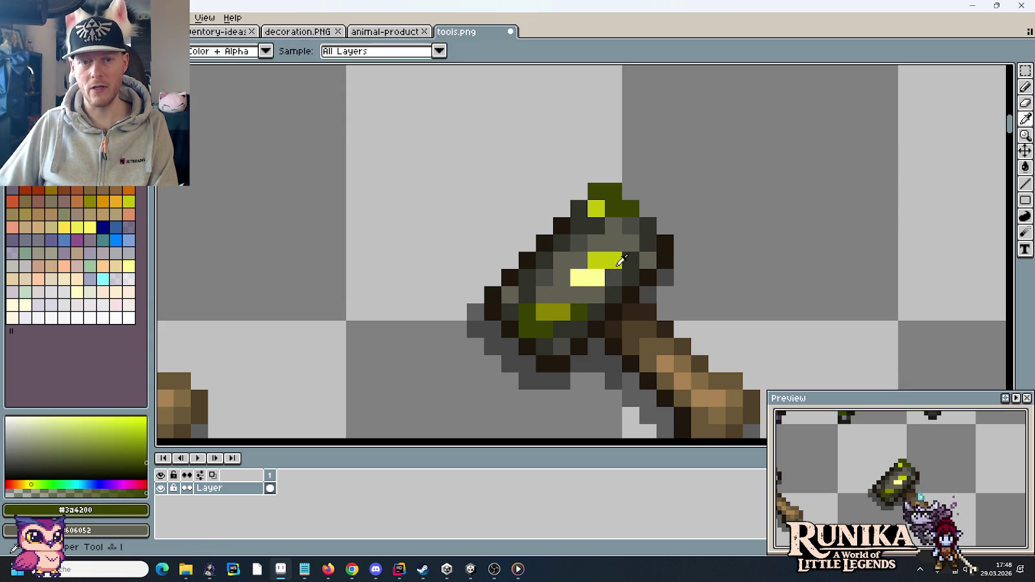
left_click(622, 261, "alt")
left_click(513, 295)
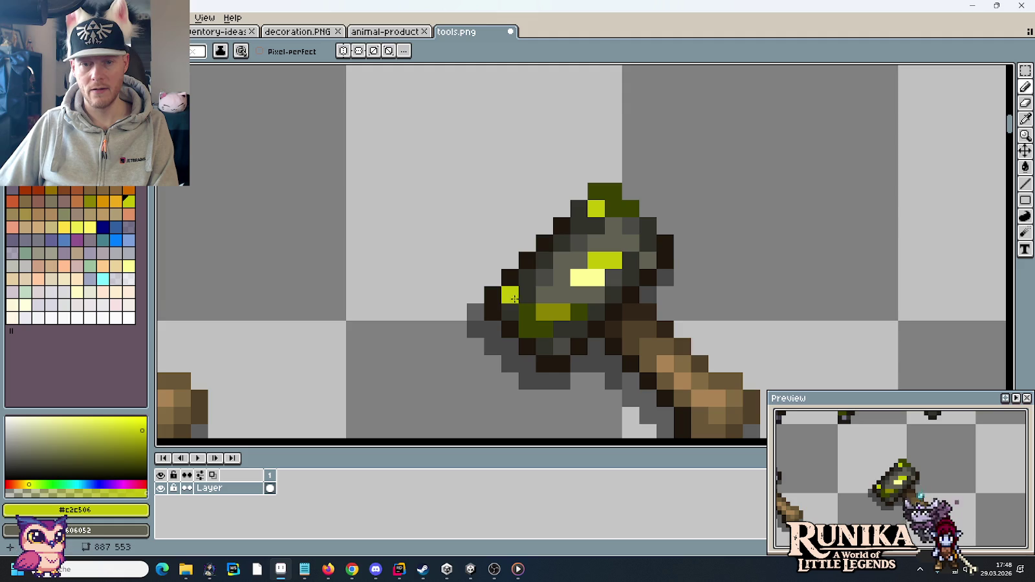
key("ctrl+z")
left_click(561, 346)
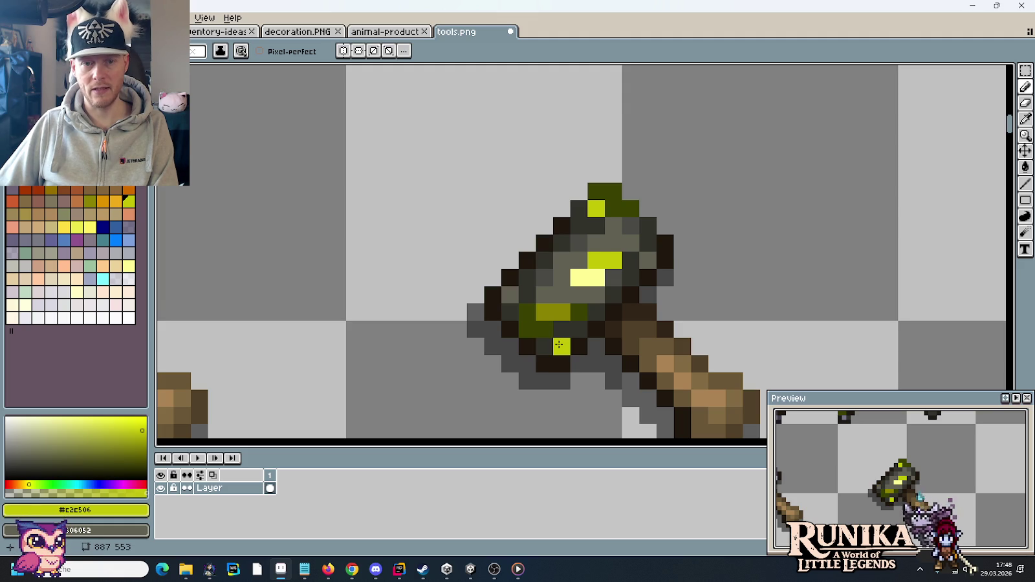
left_click(554, 312, "alt")
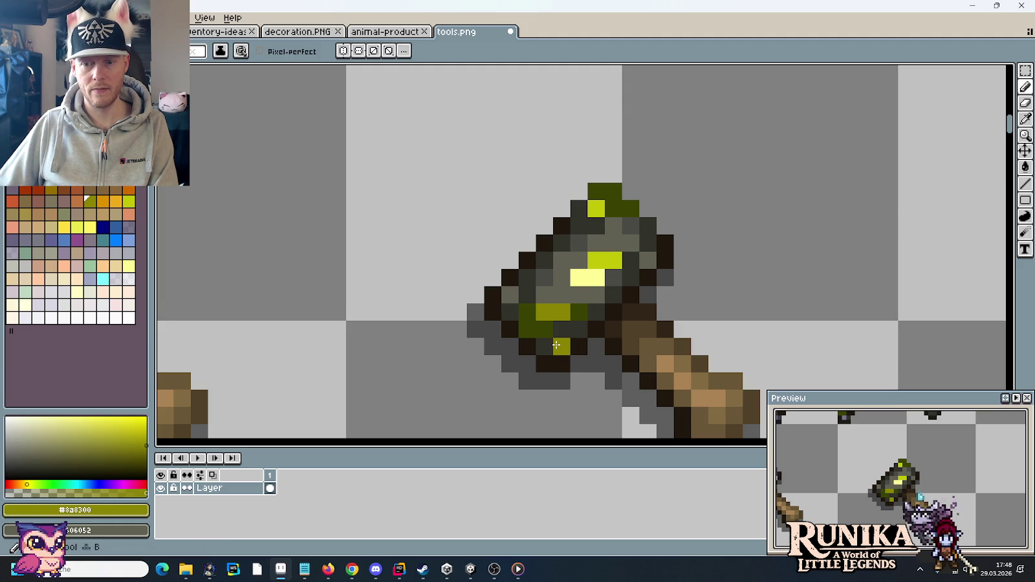
left_click_drag(625, 245, 615, 296)
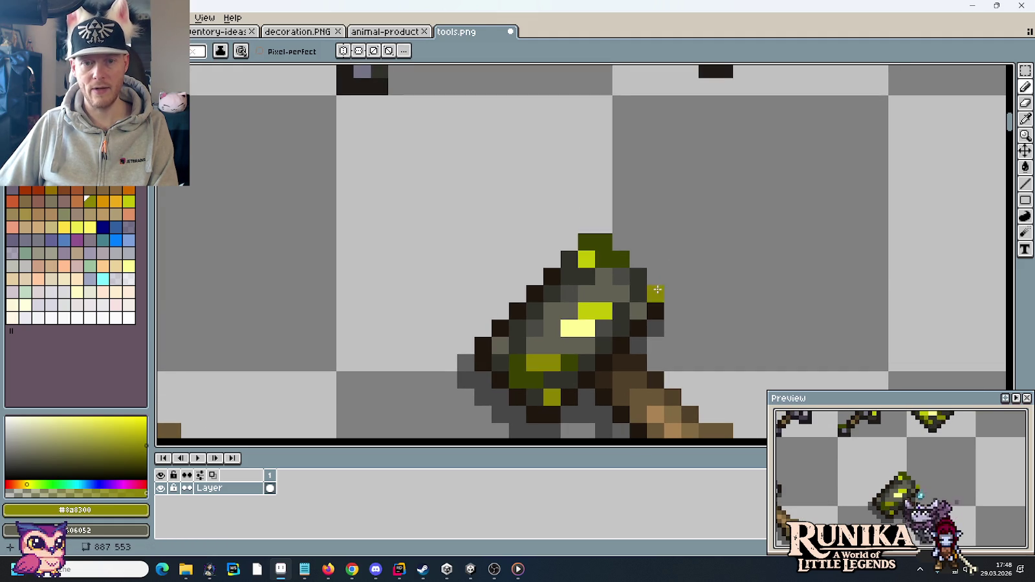
left_click(602, 310, "alt")
left_click(615, 296)
key("ctrl+z")
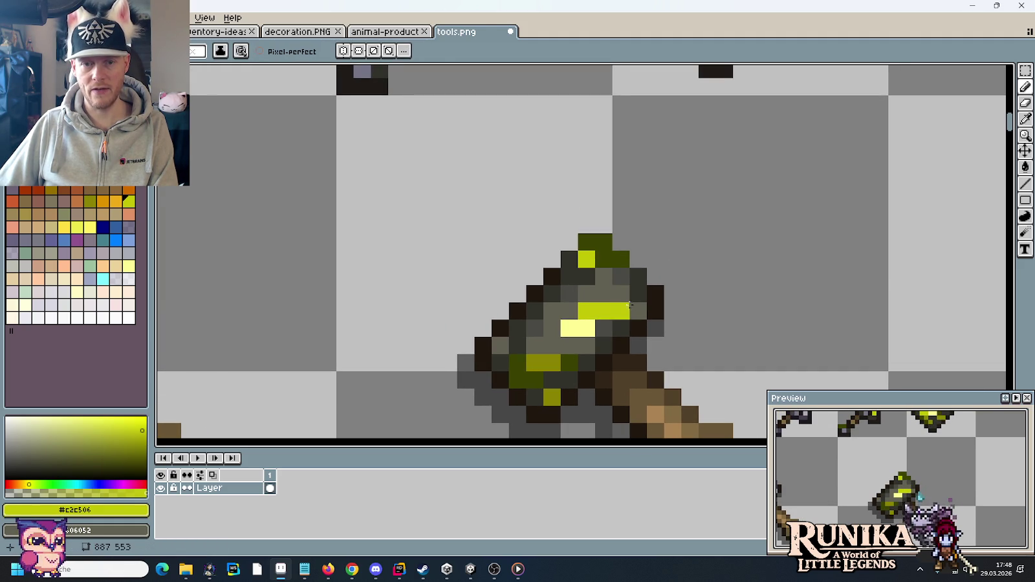
left_click(563, 305)
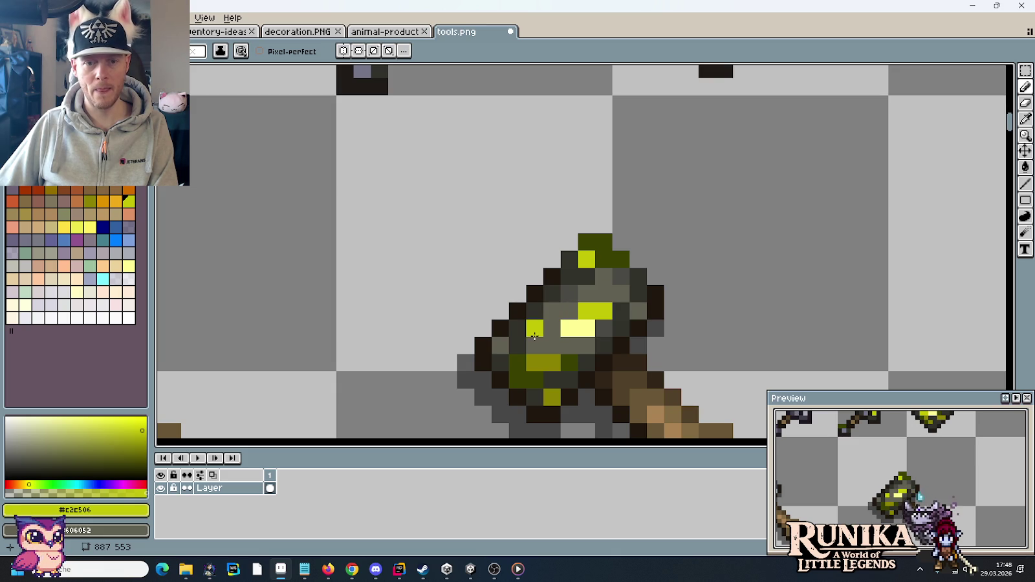
Paint a few olive #8a8300 pixels near the top of the hammer head
mouse_move(574, 234)
left_mouse_down()
mouse_move(560, 386)
mouse_move(549, 171)
left_mouse_up()
left_click(686, 207, "alt")
key("b")
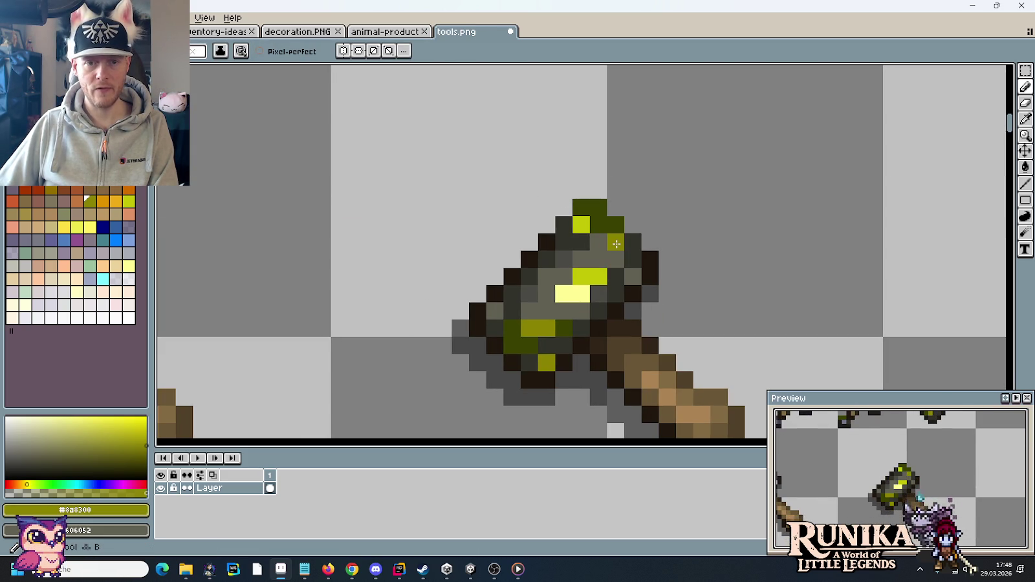
left_click(616, 244)
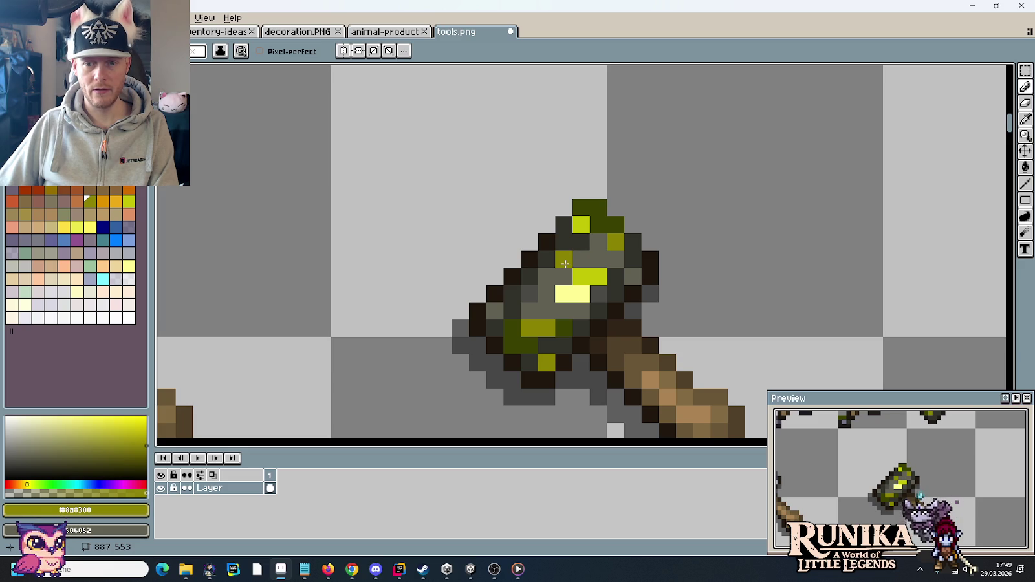
left_click_drag(548, 278, 564, 277)
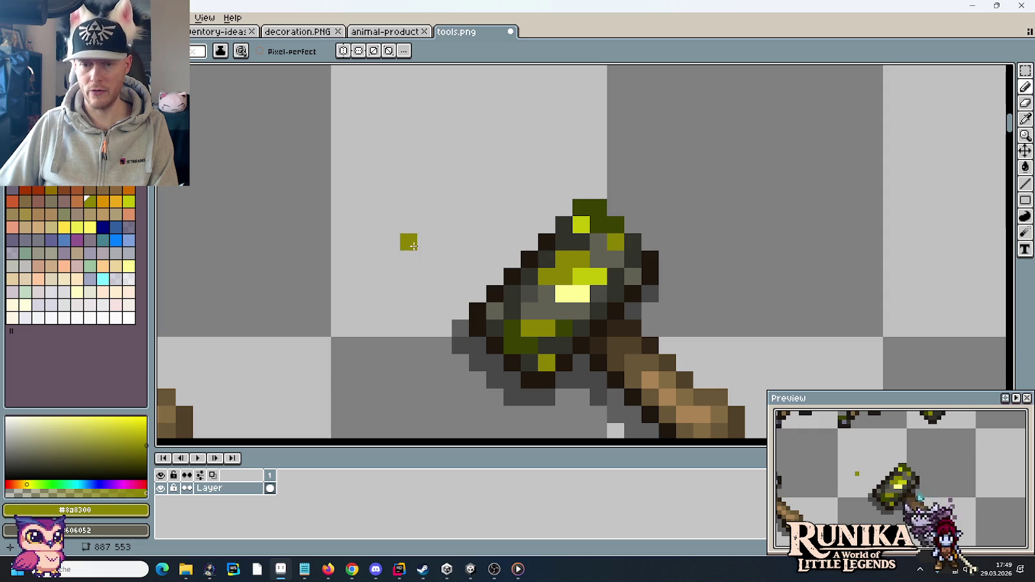
scroll(413, 246, "down", 5)
scroll(423, 251, "down", 1)
left_click_drag(398, 261, 537, 261)
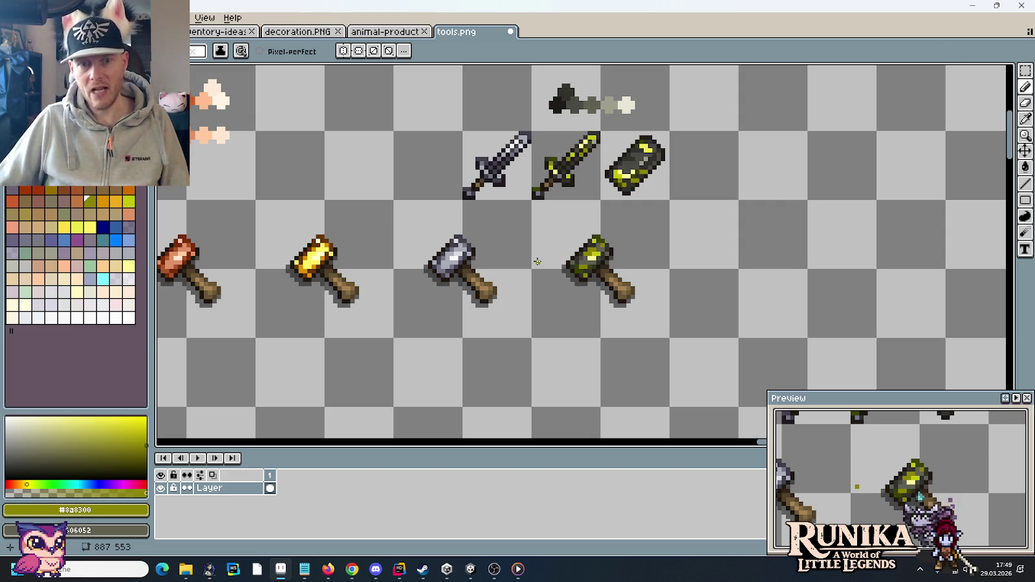
Zoom out and pan down across tools.png to survey all its weapon and tool sprites
scroll(568, 254, "down", 1)
scroll(595, 253, "down", 1)
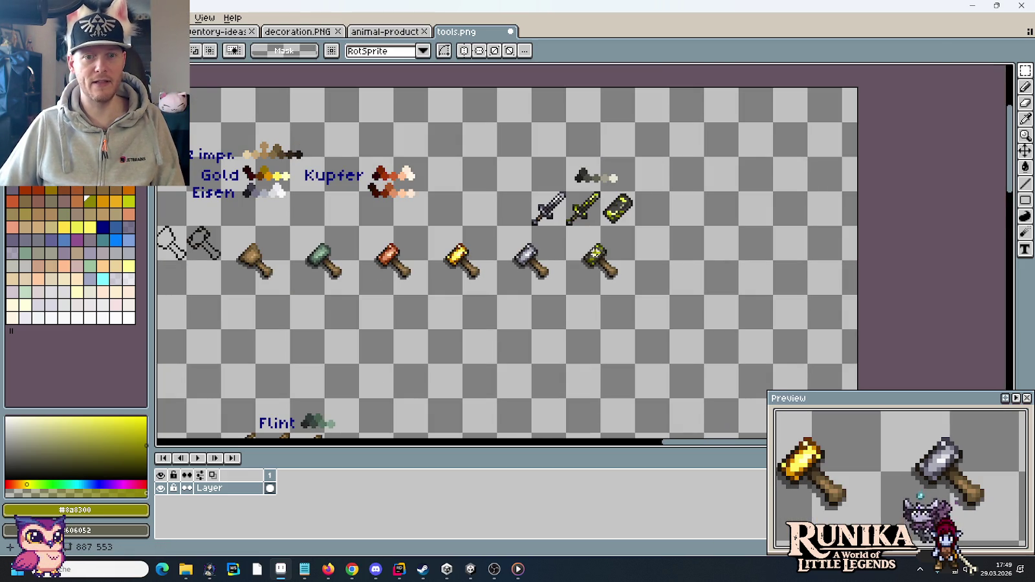
left_click_drag(495, 339, 677, 278)
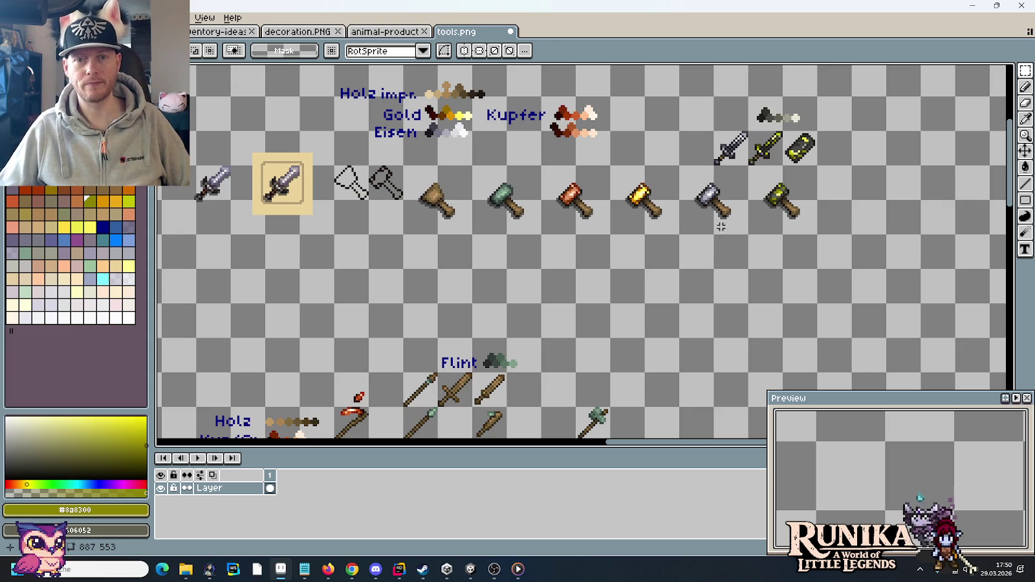
scroll(754, 238, "down", 2)
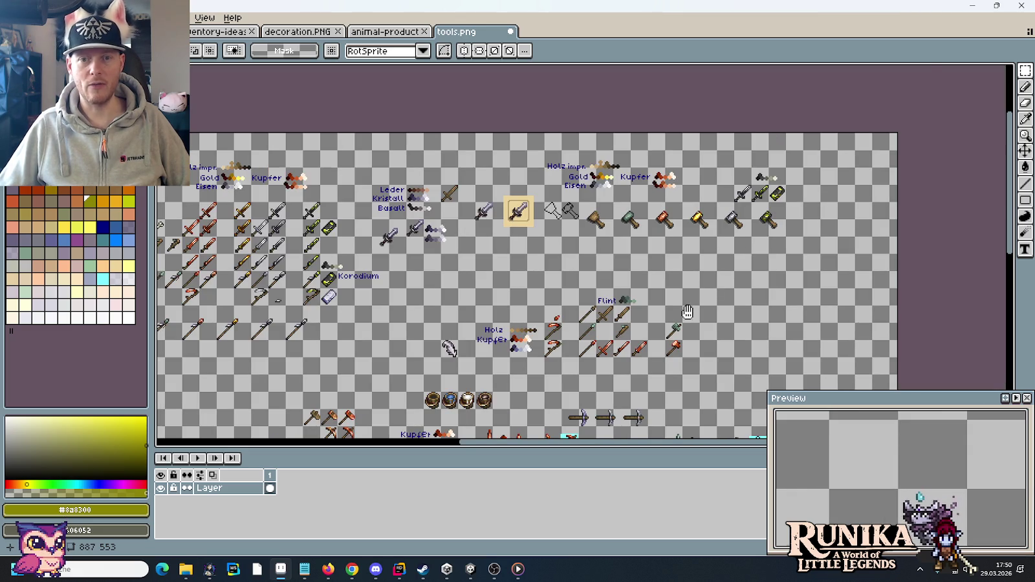
left_click_drag(688, 313, 692, 255)
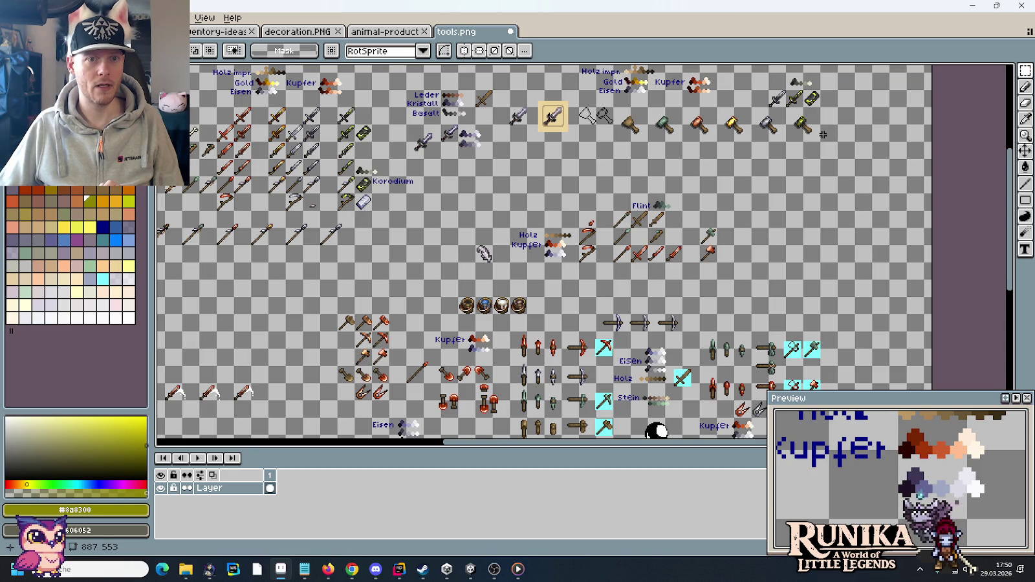
left_click_drag(590, 315, 596, 184)
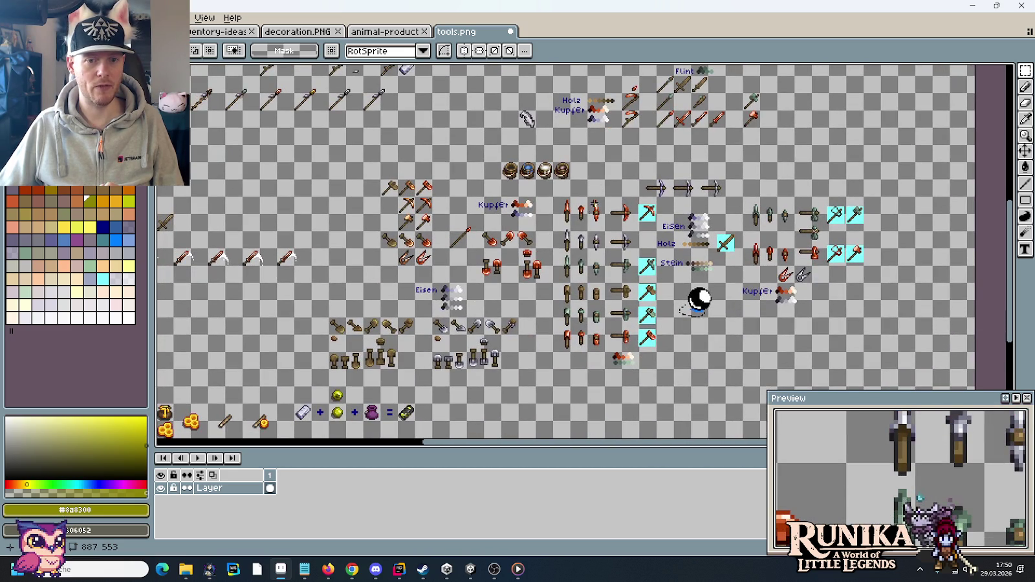
mouse_move(185, 569)
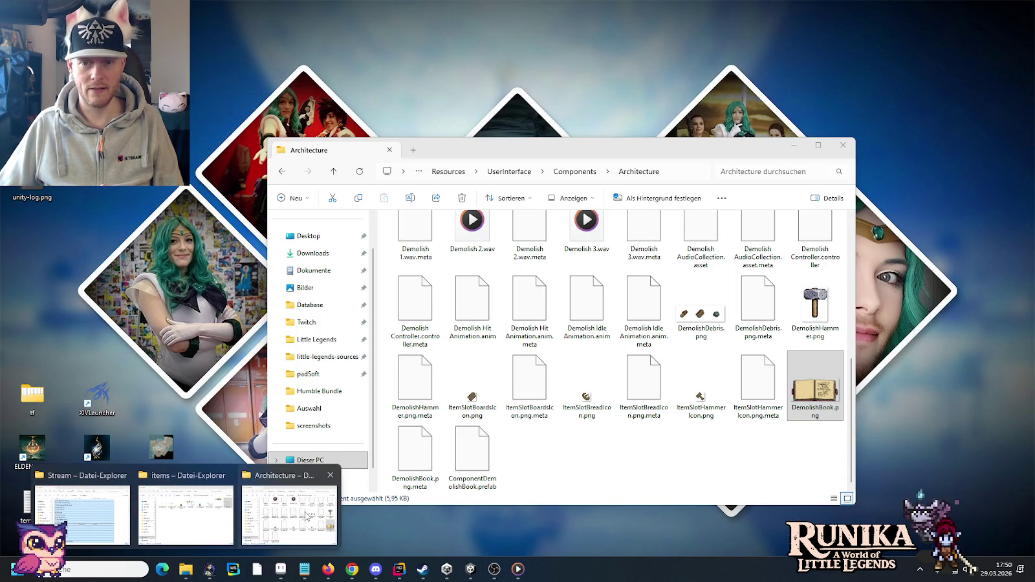
Go from the items folder up to artwork, into characters, and open animations.png in Aseprite
left_click(293, 516)
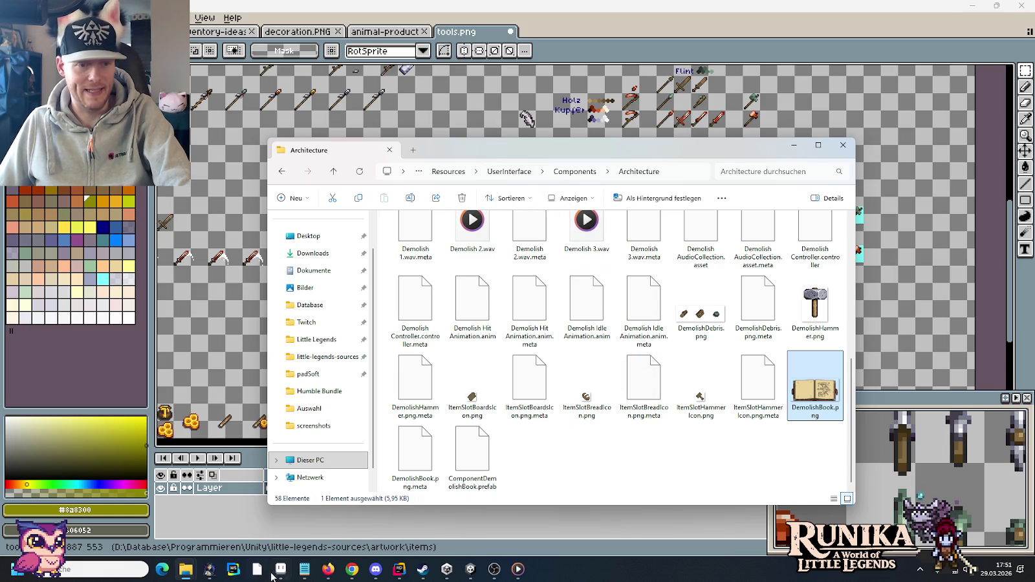
left_click(185, 569)
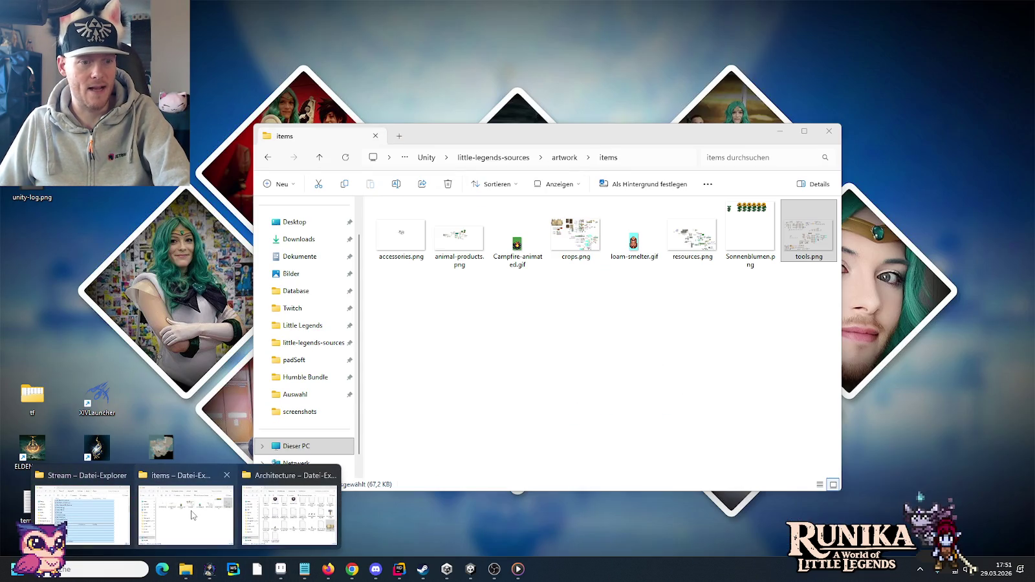
left_click(192, 515)
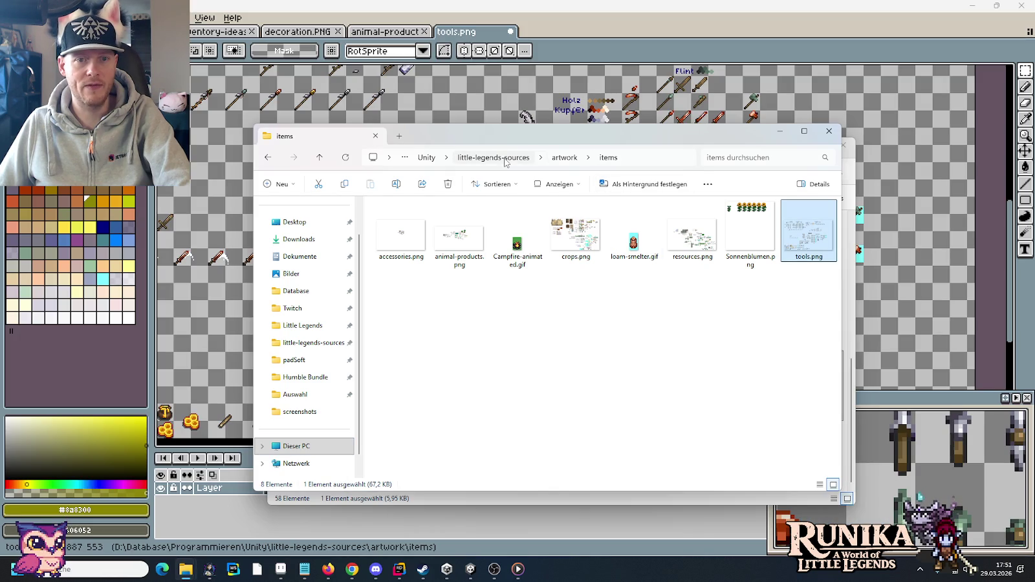
left_click(563, 157)
double_click(630, 230)
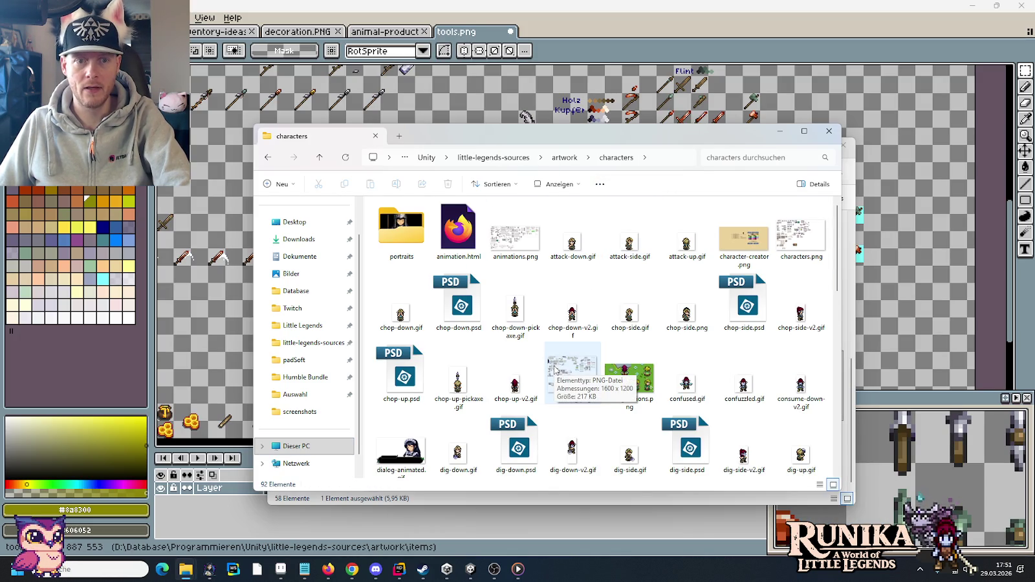
double_click(516, 238)
scroll(555, 127, "down", 5)
scroll(543, 227, "up", 2)
scroll(531, 291, "left", 5)
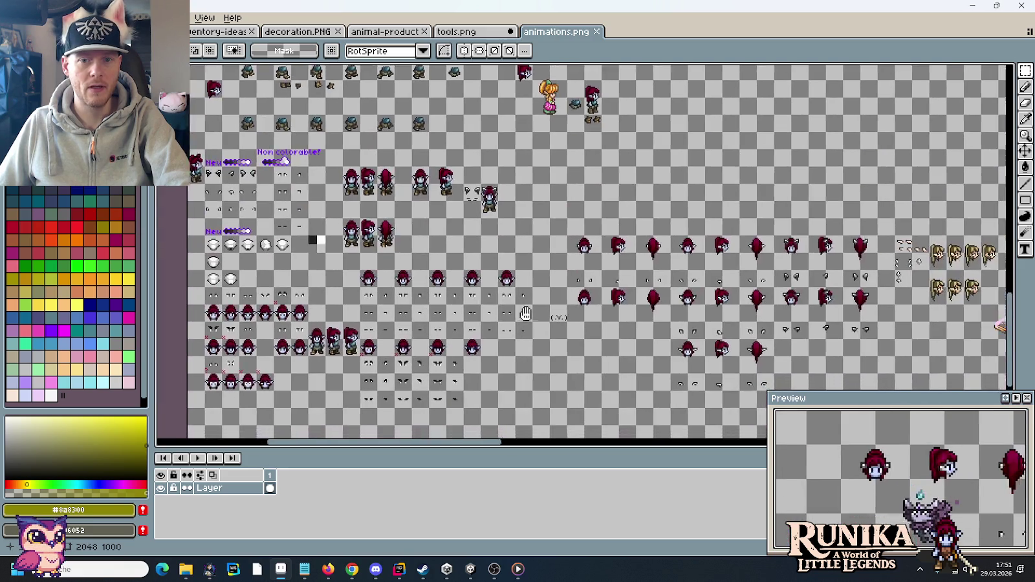
Zoom and pan across the animations.png sheet to inspect its sprites
scroll(880, 315, "up", 1)
scroll(880, 314, "up", 1)
scroll(880, 315, "up", 1)
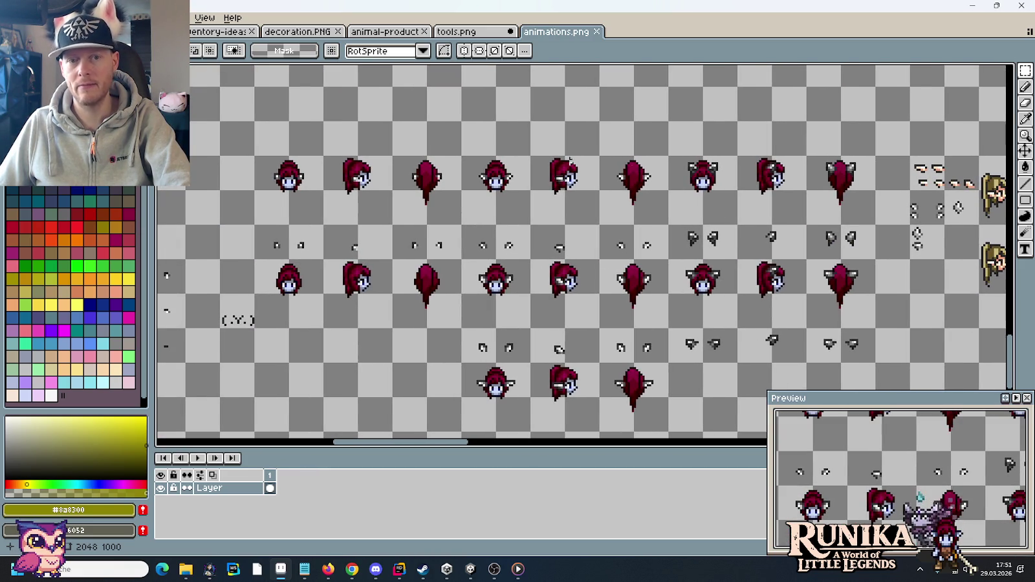
scroll(703, 265, "down", 2)
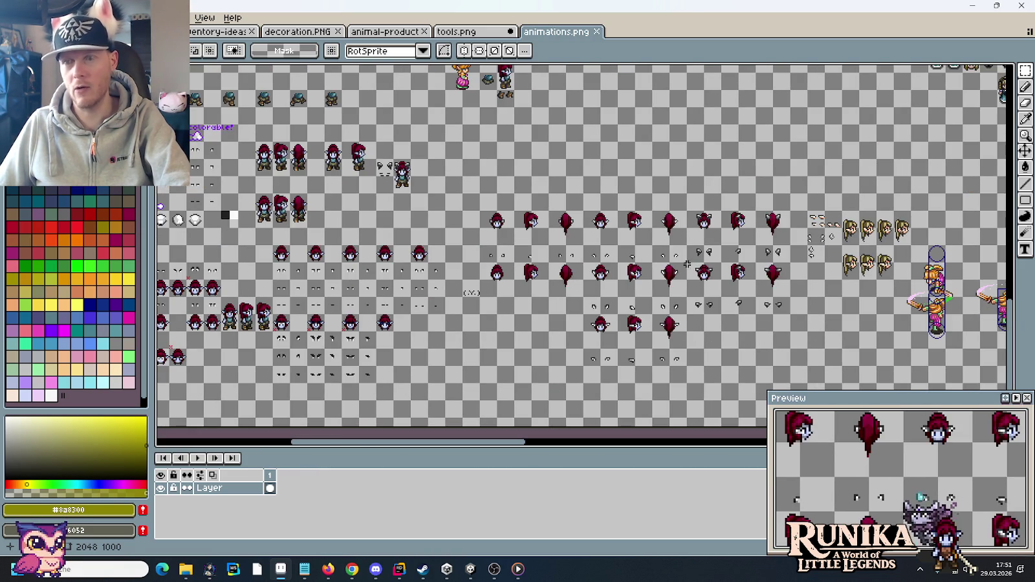
scroll(582, 226, "down", 1)
scroll(497, 202, "up", 1)
mouse_move(497, 202)
left_mouse_down()
mouse_move(547, 336)
mouse_move(541, 324)
mouse_move(613, 176)
mouse_move(401, 194)
left_mouse_up()
scroll(546, 337, "down", 1)
scroll(541, 324, "up", 1)
scroll(541, 323, "down", 1)
scroll(613, 177, "up", 1)
scroll(613, 177, "down", 1)
scroll(763, 233, "up", 1)
Close animations.png to return to tools.png and bring up the characters folder in File Explorer
mouse_move(762, 234)
left_mouse_down()
mouse_move(433, 273)
mouse_move(477, 273)
mouse_move(550, 388)
left_mouse_up()
scroll(477, 273, "down", 1)
scroll(477, 272, "up", 1)
scroll(477, 273, "down", 1)
scroll(550, 259, "up", 1)
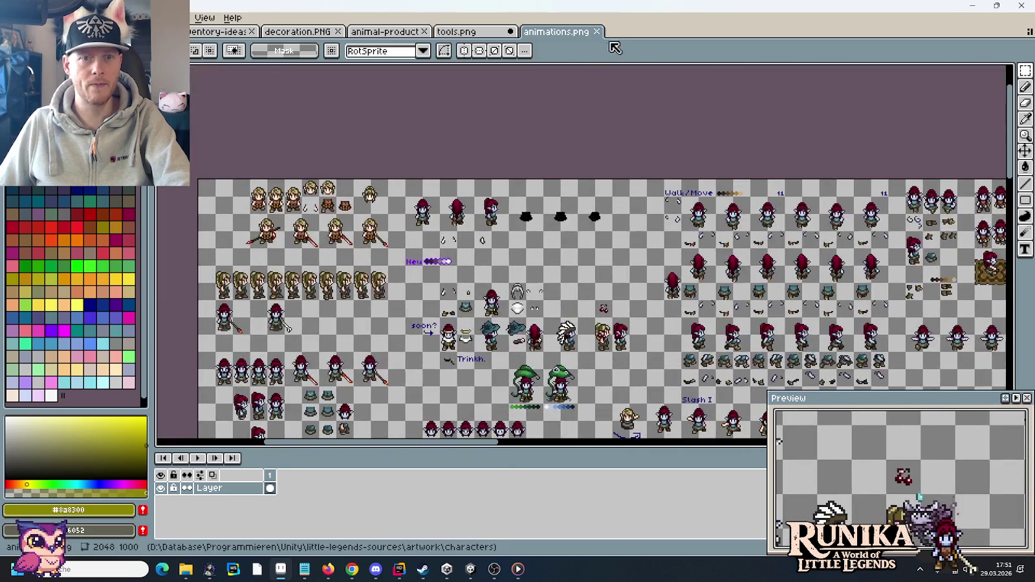
left_click(596, 31)
key("alt+Tab")
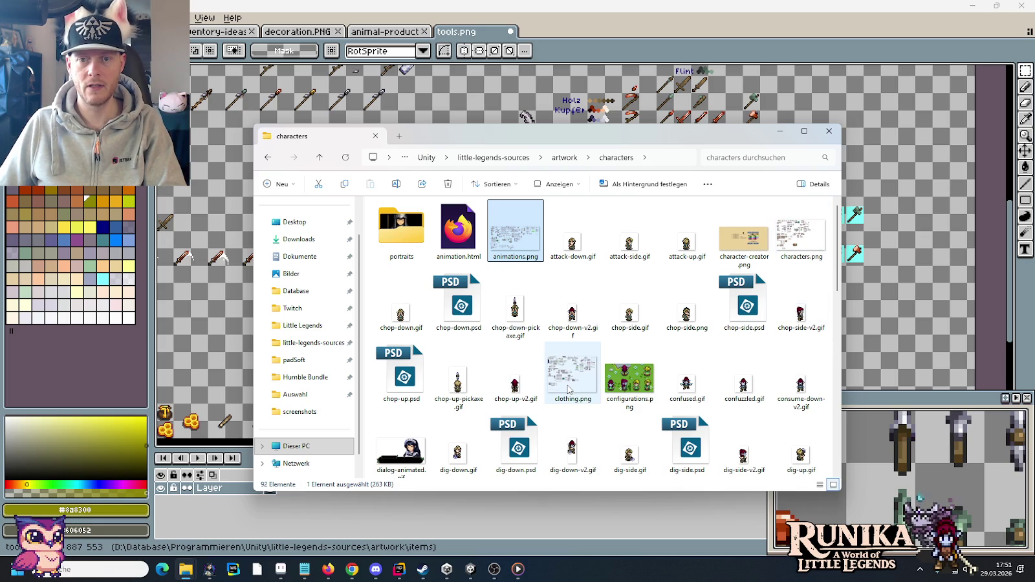
Open clothing.png in Aseprite and select just the two green armor sprites
mouse_move(568, 389)
left_mouse_down()
mouse_move(802, 65)
mouse_move(594, 253)
left_mouse_up()
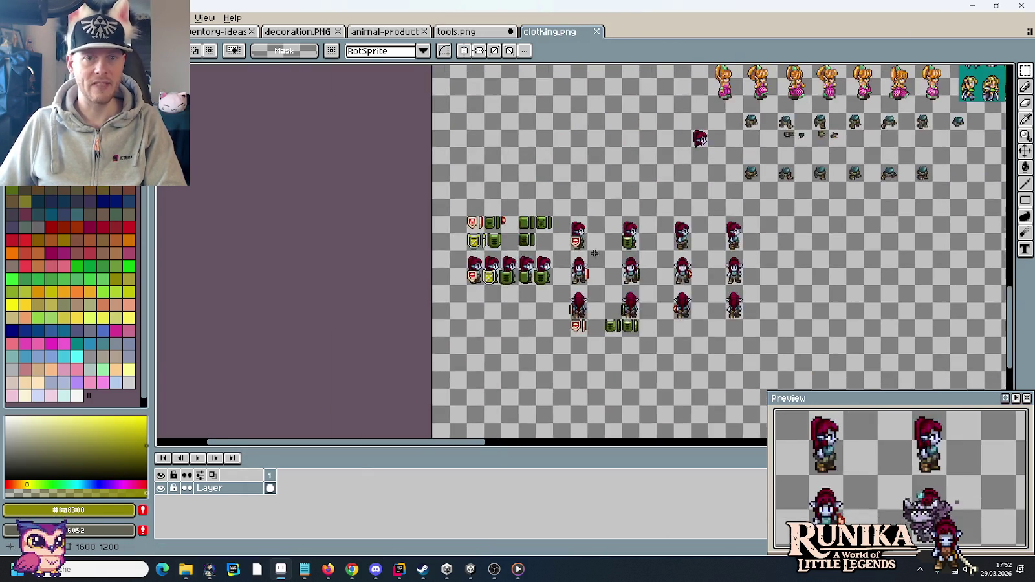
scroll(525, 229, "up", 2)
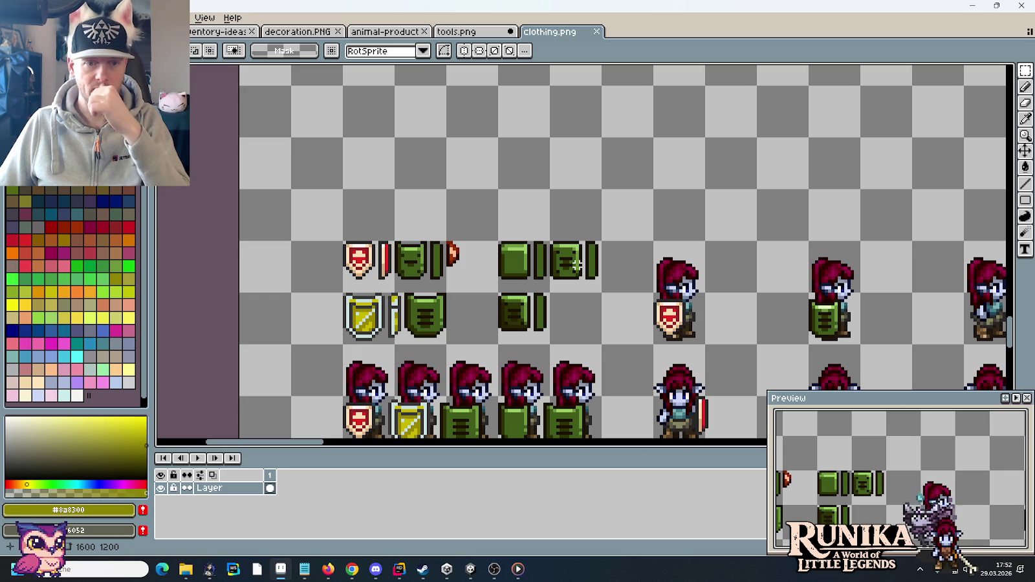
left_click_drag(604, 239, 392, 347)
scroll(505, 326, "down", 3)
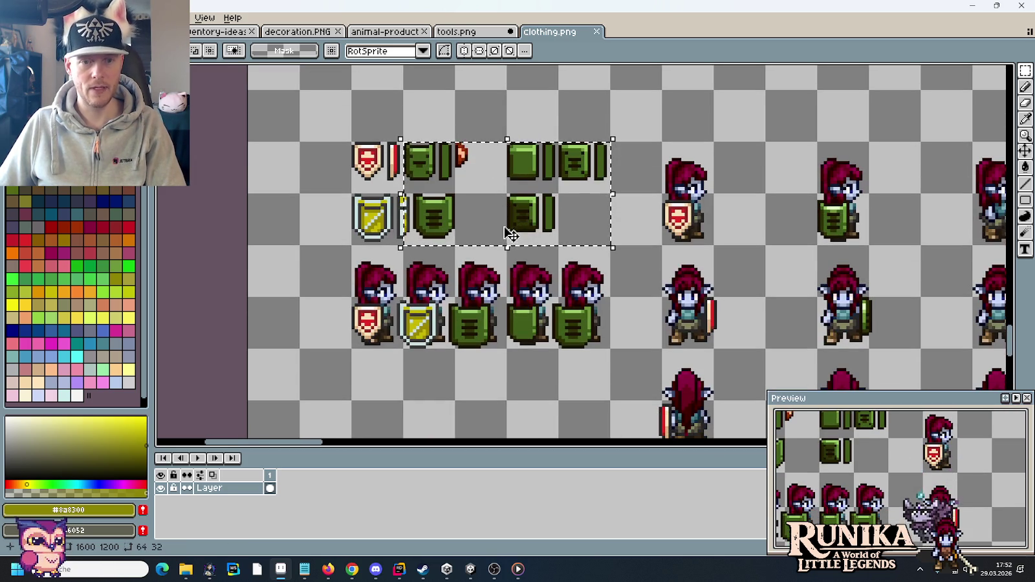
key("ctrl+d")
left_click_drag(595, 325, 460, 235)
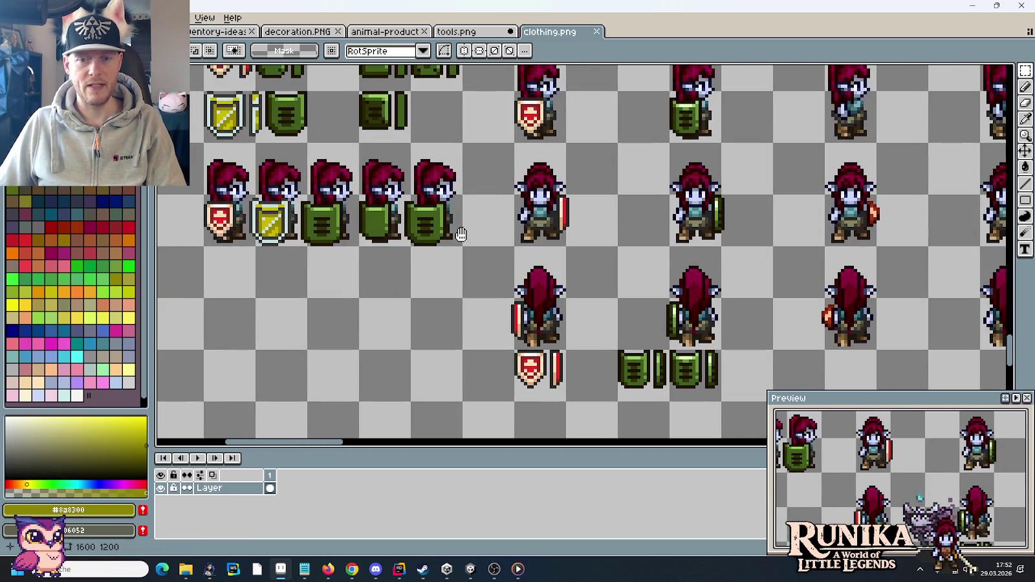
left_click_drag(722, 350, 616, 402)
scroll(500, 318, "down", 1)
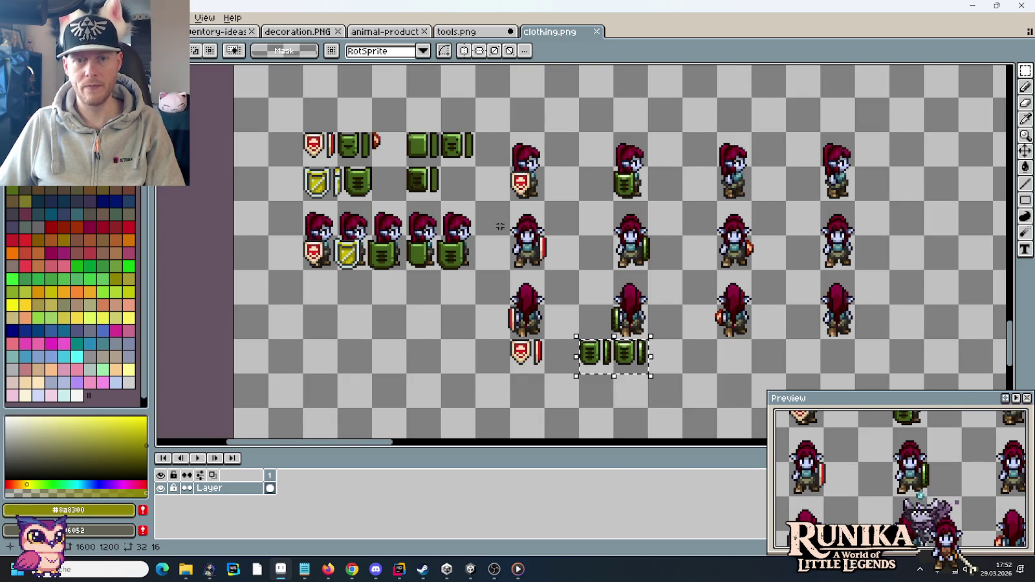
Paste the green armors into tools.png beside the Korodium sword and ingot
left_click(465, 31)
scroll(558, 122, "down", 1)
scroll(558, 121, "down", 1)
scroll(581, 255, "up", 3)
key("ctrl+v")
left_click_drag(602, 256, 603, 261)
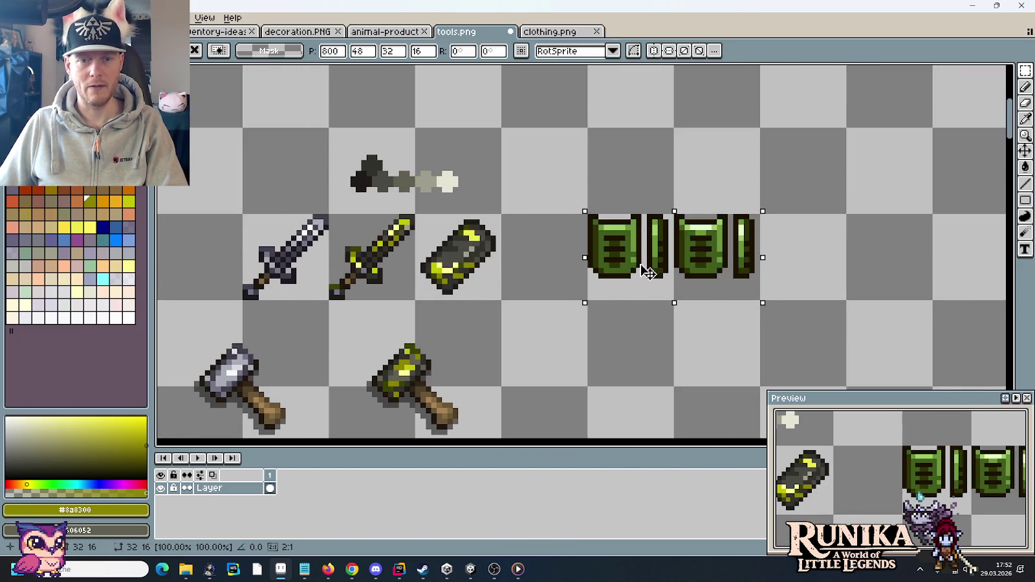
Commit the armors one pixel lower and drop a grey hammer copy two tiles right
left_click_drag(477, 363, 540, 298)
left_click_drag(372, 365, 233, 246)
left_click_drag(285, 316, 671, 300)
left_click(802, 296)
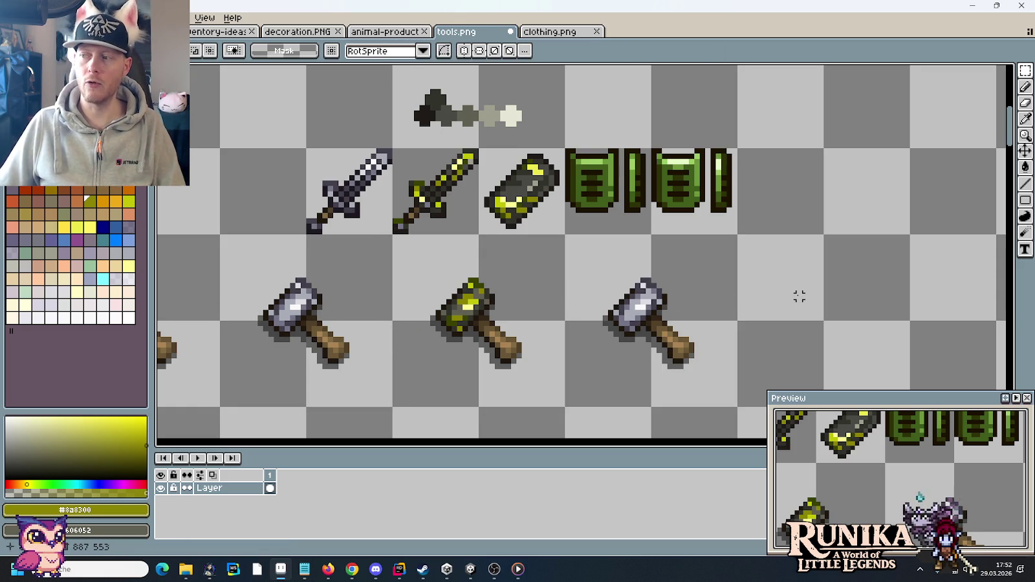
Zoom in on the hammer copy and select the two tiles holding it
scroll(691, 286, "up", 1)
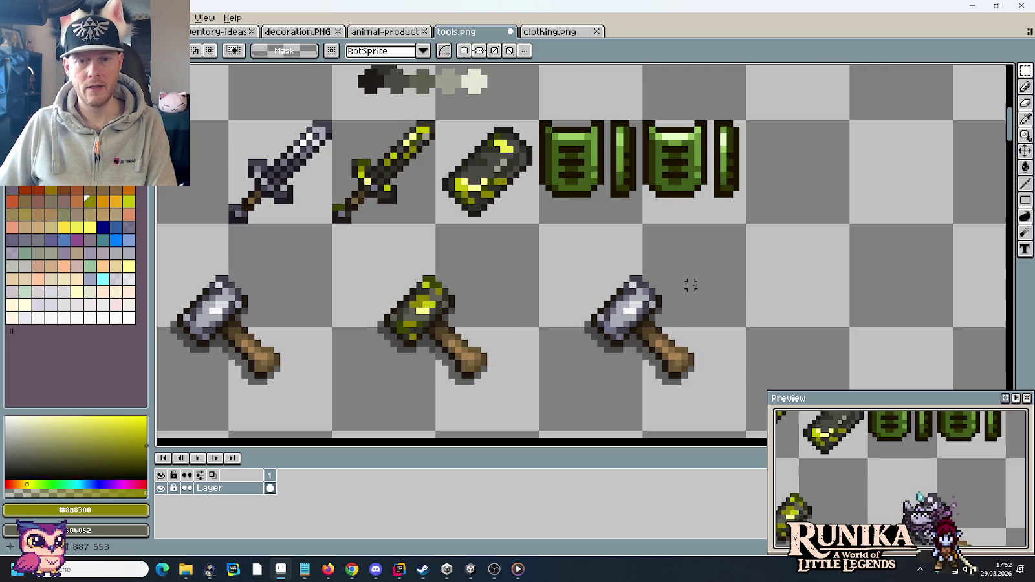
mouse_move(682, 285)
left_mouse_down()
mouse_move(647, 224)
mouse_move(605, 250)
mouse_move(619, 238)
mouse_move(630, 265)
left_mouse_up()
scroll(606, 250, "up", 1)
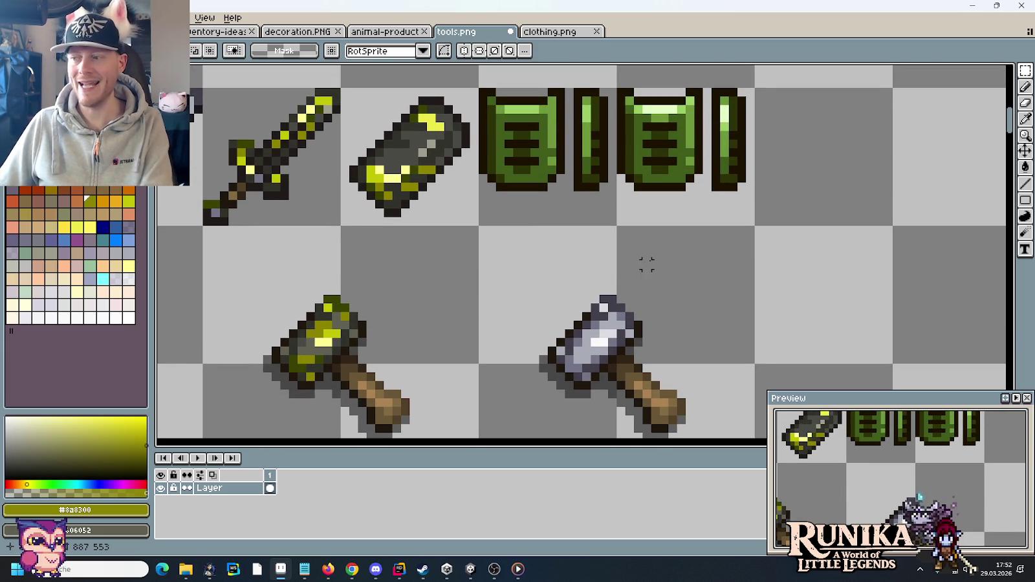
left_click_drag(663, 264, 562, 368)
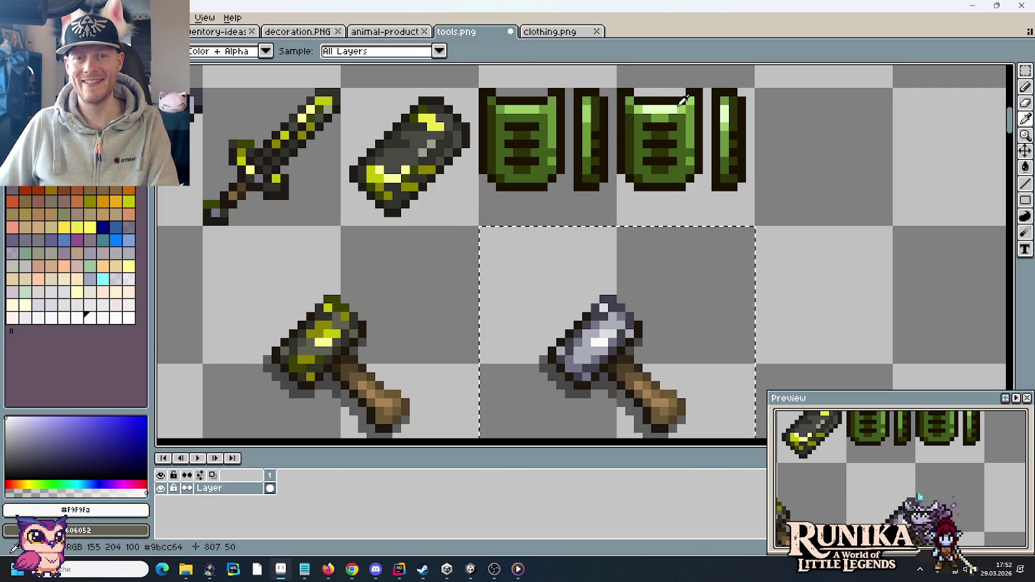
Replace the copied hammer's light and mid grey shades with the armor's light green
key("e")
key("i")
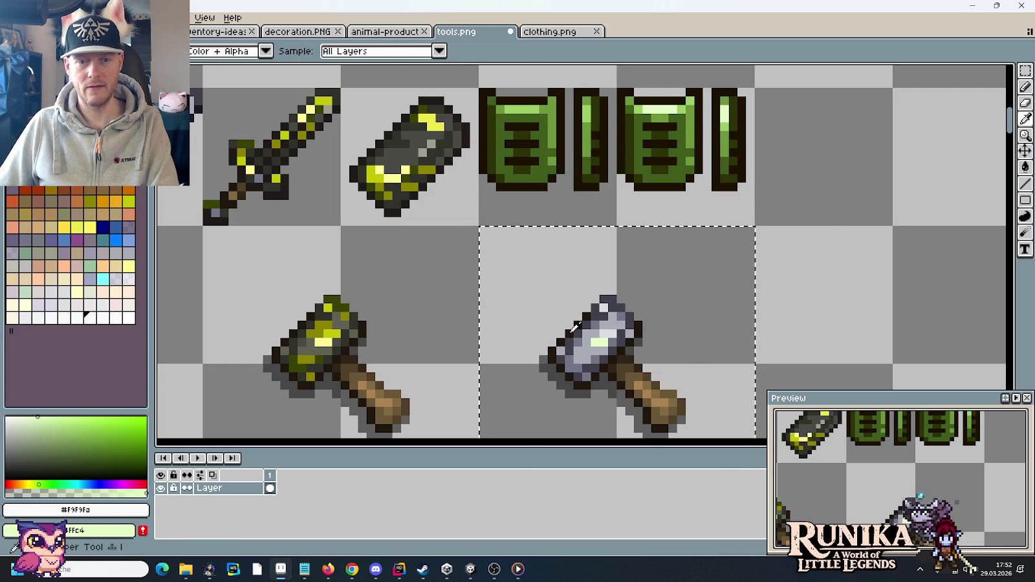
left_click(582, 160)
right_click(567, 154)
key("e")
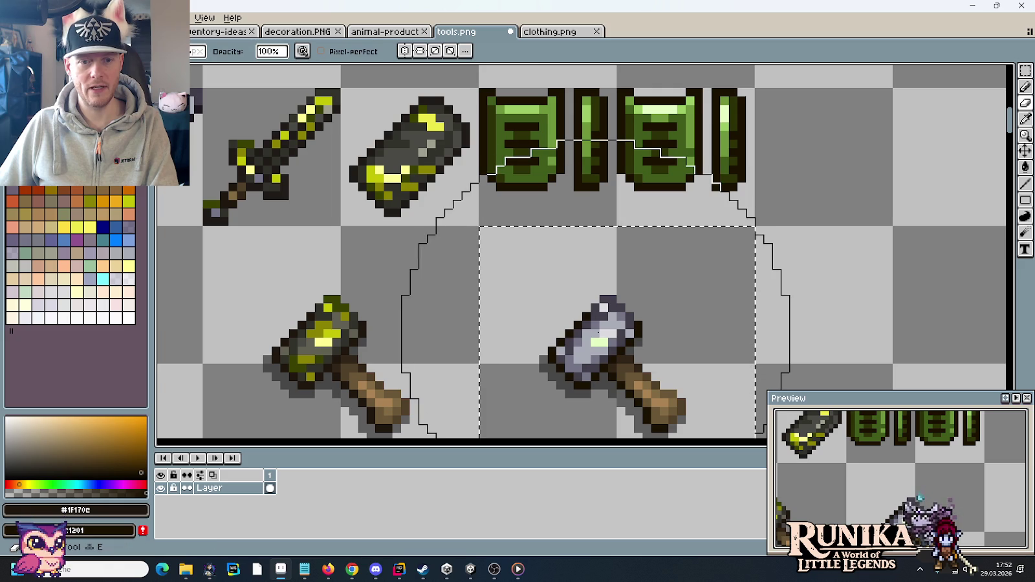
key("i")
left_click(605, 310)
right_click(688, 101)
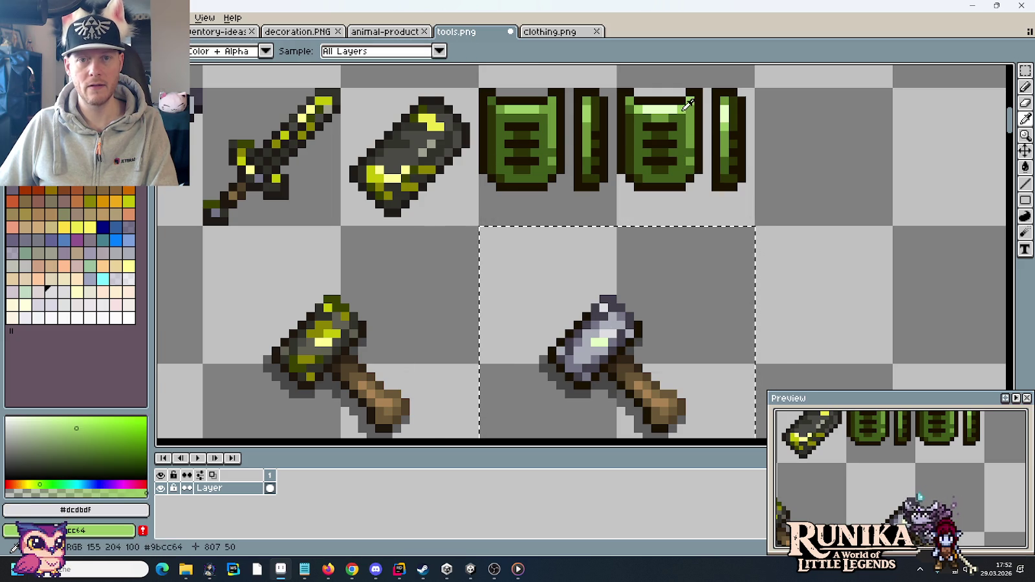
key("e")
key("i")
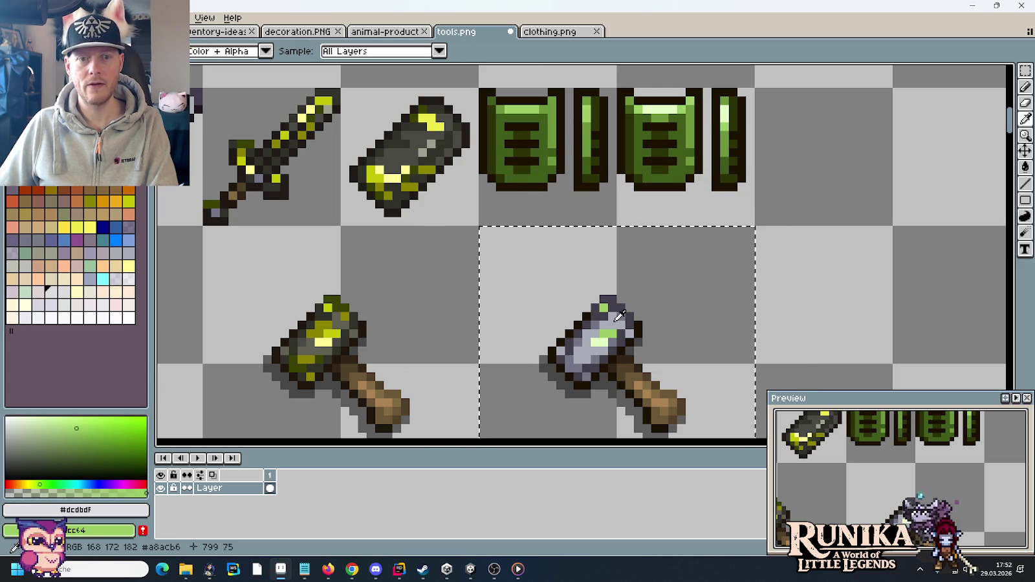
left_click(620, 317)
right_click(704, 124)
Replace the hammer's remaining darker grey shades and outline with the armor's dark green
key("e")
right_click(619, 324)
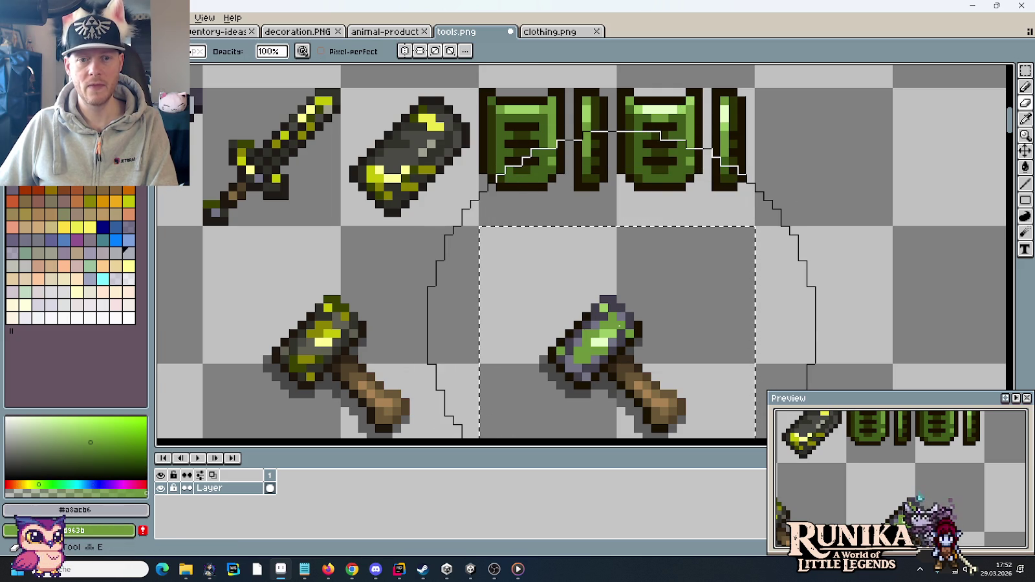
key("i")
left_click(605, 316)
right_click(698, 133)
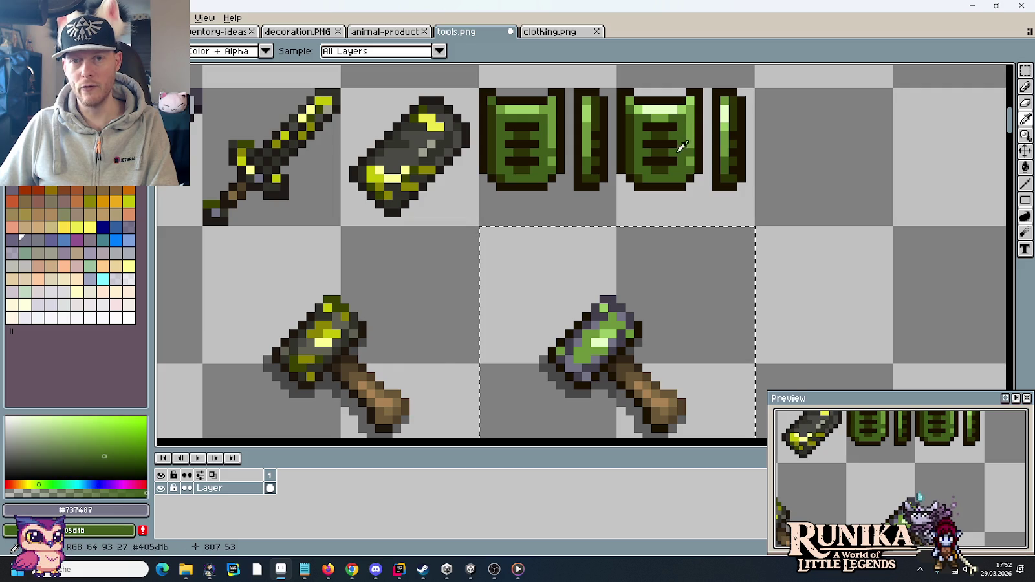
key("e")
key("i")
left_click(589, 318)
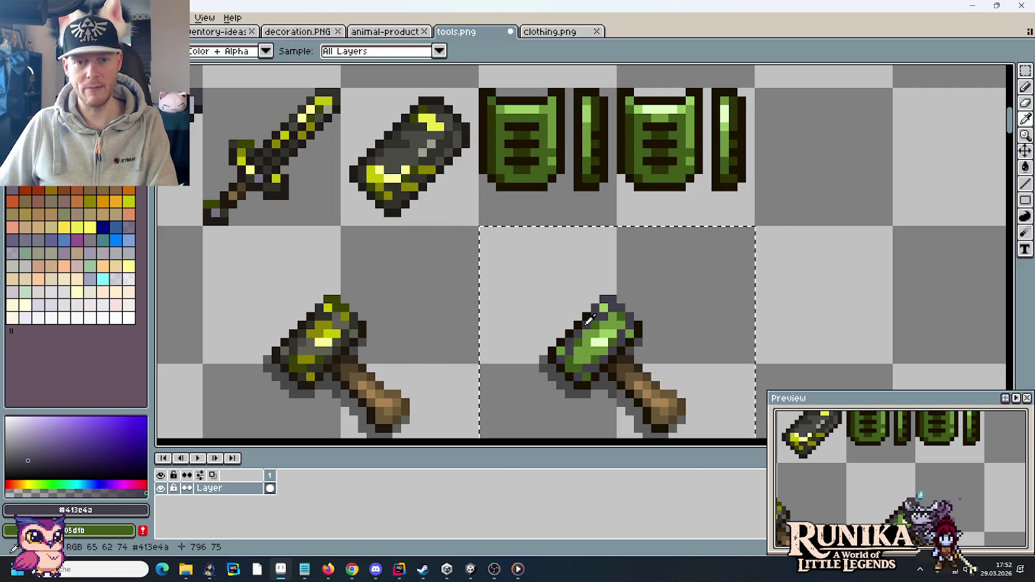
right_click(666, 159)
key("e")
right_click(689, 339)
scroll(689, 339, "down", 1)
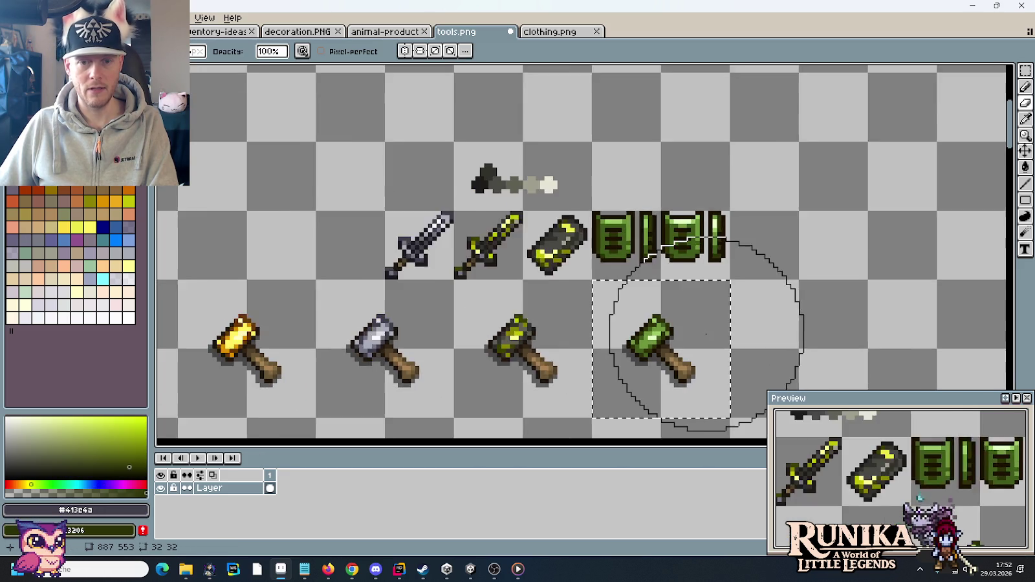
scroll(670, 335, "down", 1)
Copy the green hammer and paste a committed duplicate one tile to the right
key("m")
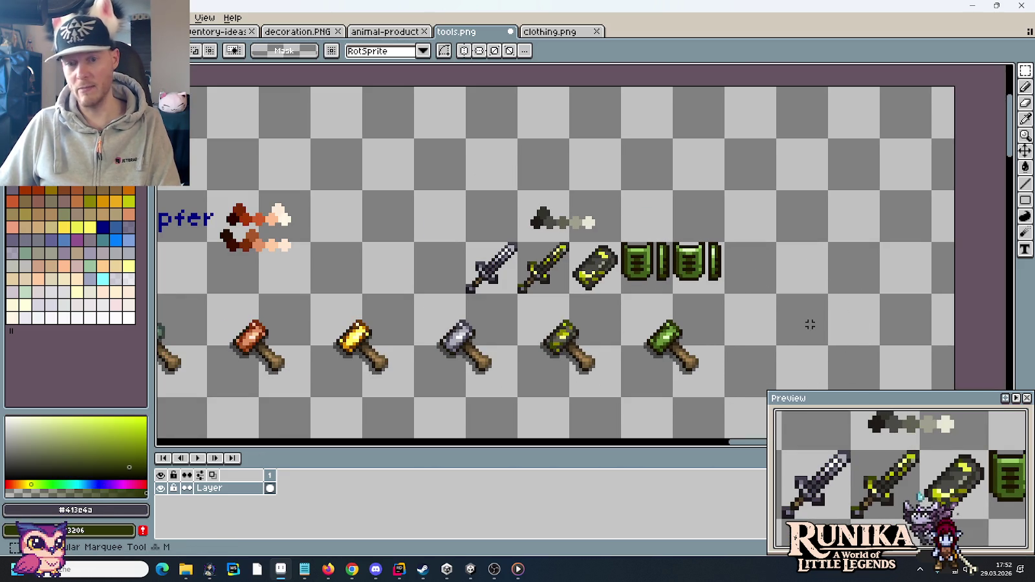
mouse_move(726, 399)
left_mouse_down()
mouse_move(670, 291)
mouse_move(725, 398)
left_mouse_up()
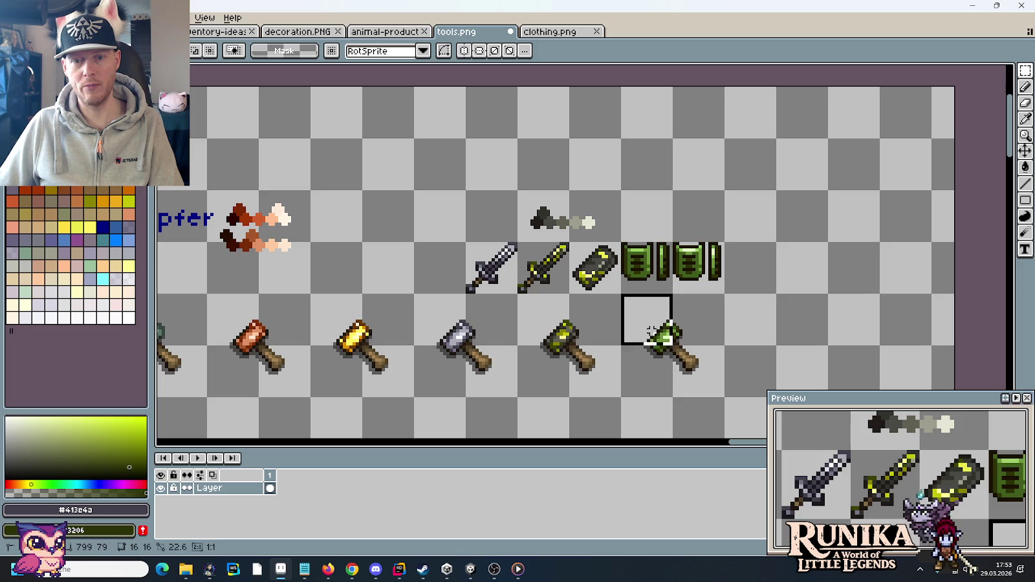
key("ctrl+c")
key("ctrl+v")
left_click_drag(686, 365, 789, 365)
key("Return")
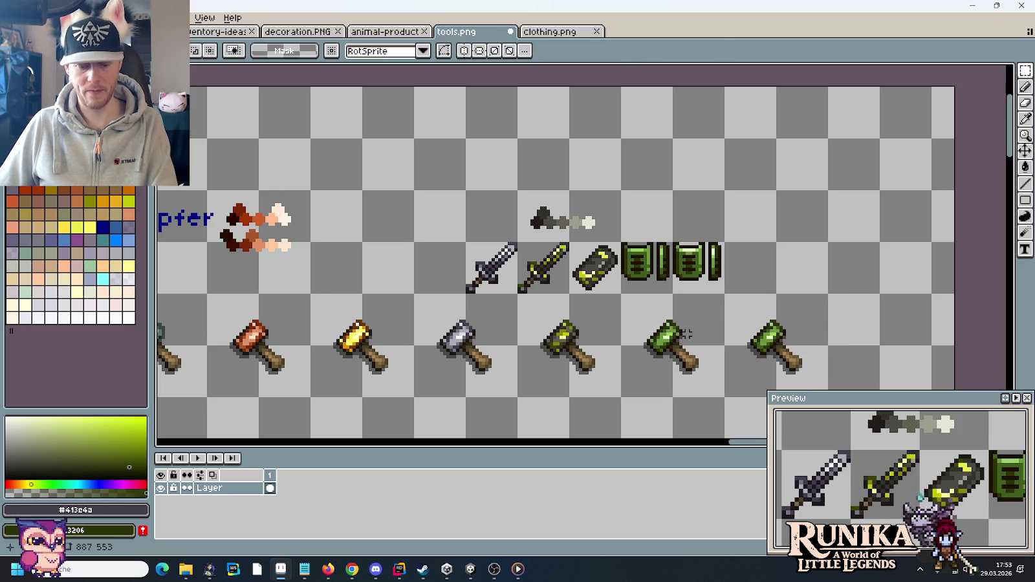
Zoom in on the green hammer head and pick a dark green from it with the pencil
scroll(691, 328, "up", 5)
scroll(699, 286, "up", 1)
key("b")
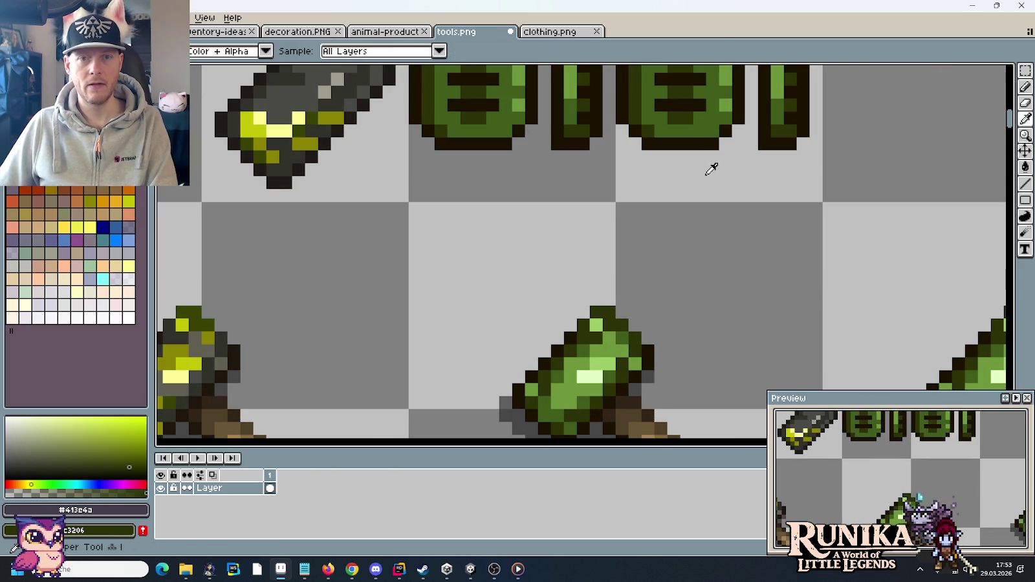
left_click(685, 99, "alt")
left_click_drag(576, 398, 596, 317)
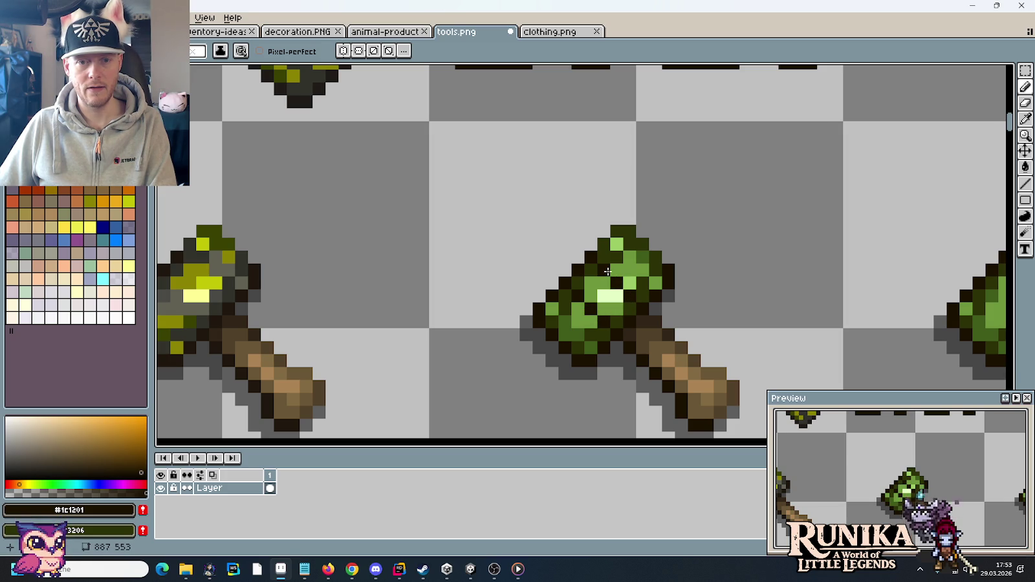
scroll(693, 259, "up", 3)
scroll(693, 301, "up", 2)
scroll(709, 139, "up", 1)
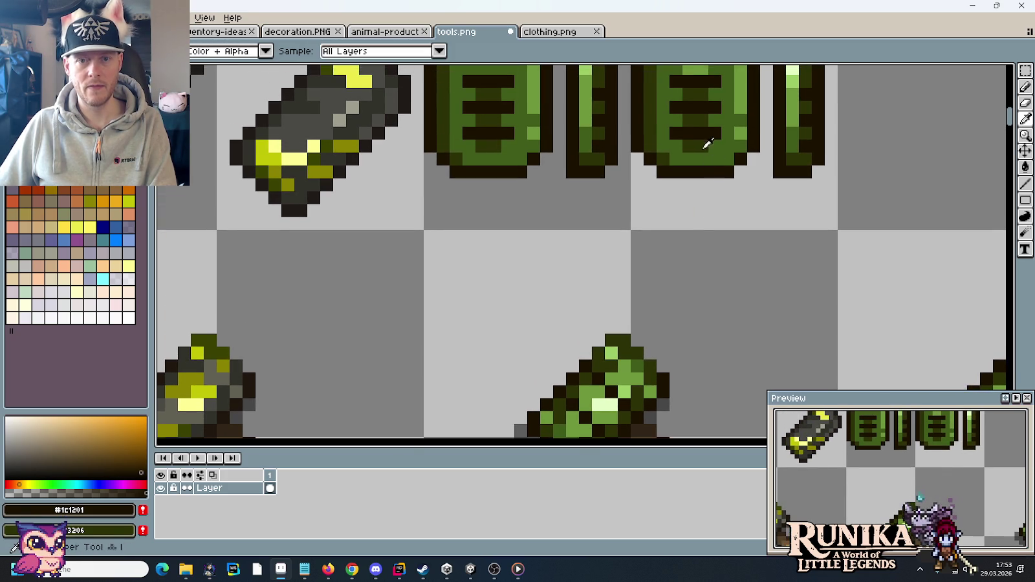
left_click(710, 138, "alt")
scroll(574, 328, "down", 3)
key("b")
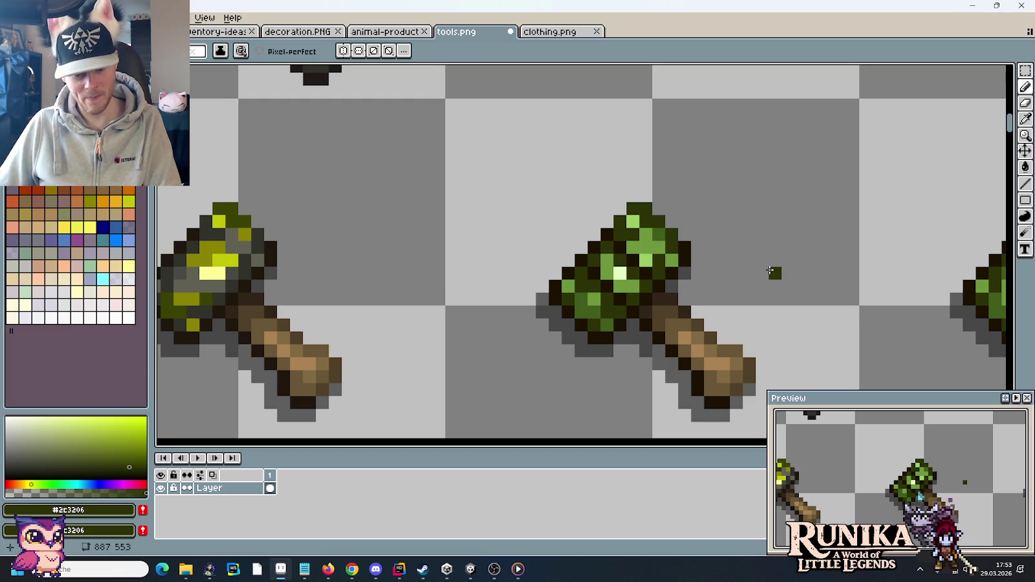
Undo the last pixel edits and eyedrop the dark outline, olive and mid greens from the hammer
key("v")
key("ctrl+z")
key("ctrl+z")
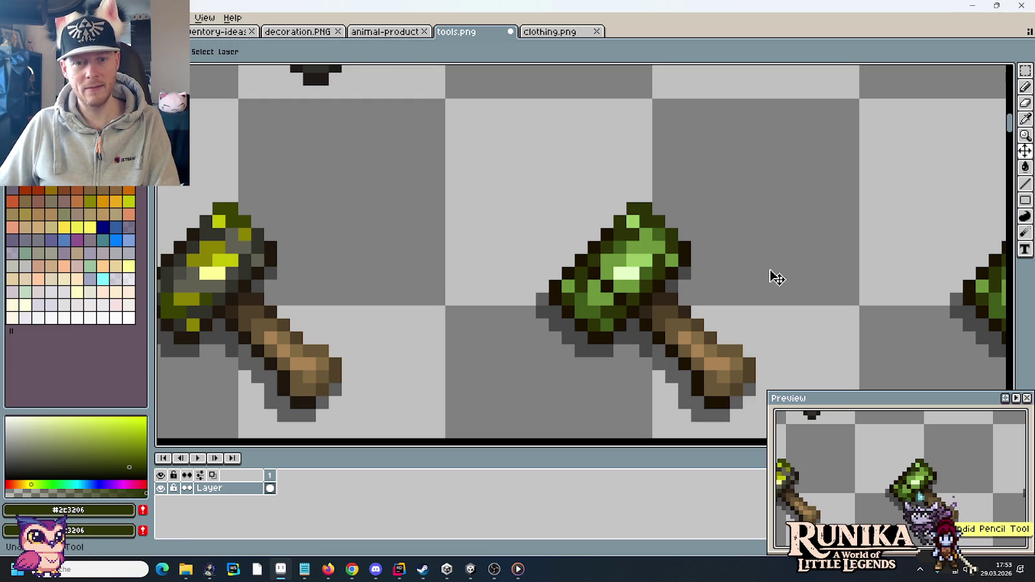
key("b")
left_click(666, 285, "alt")
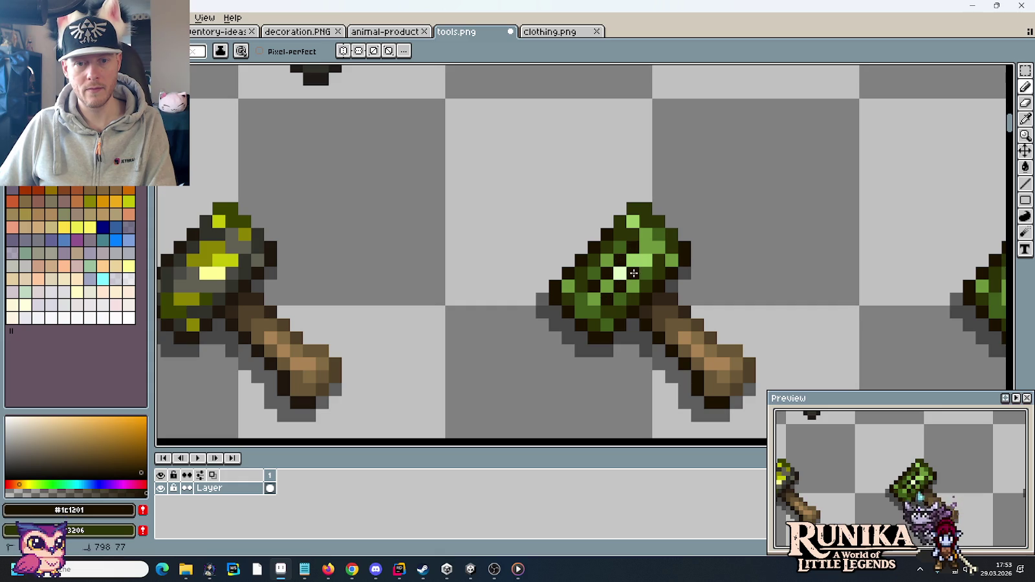
left_click(655, 276, "alt")
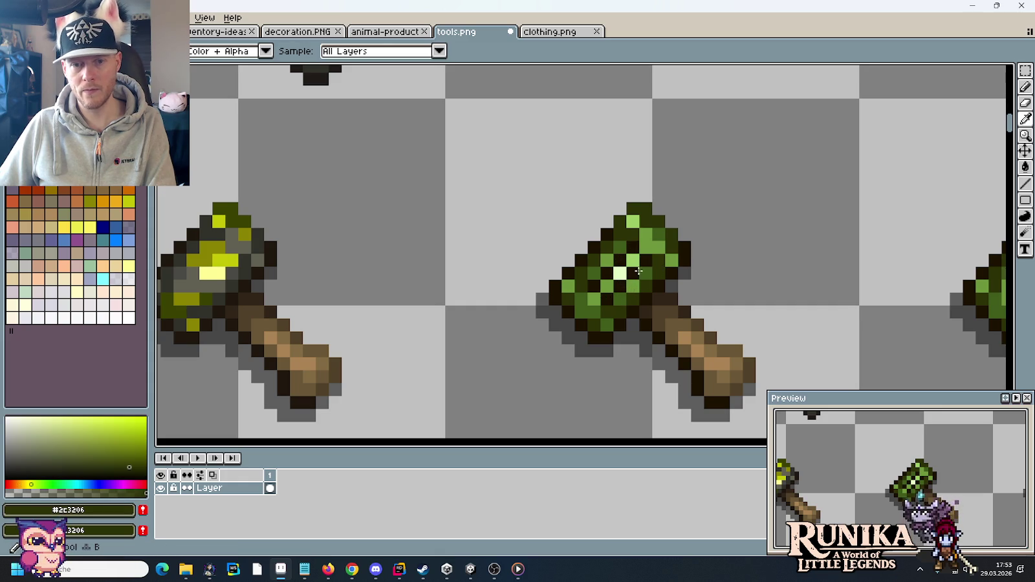
scroll(679, 221, "down", 3)
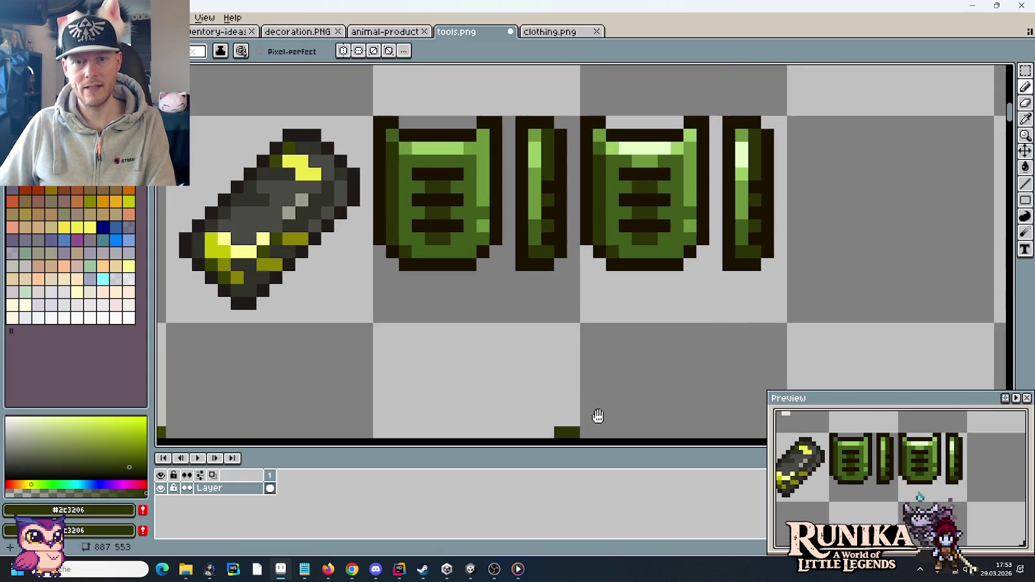
scroll(647, 259, "up", 3)
left_click(630, 253)
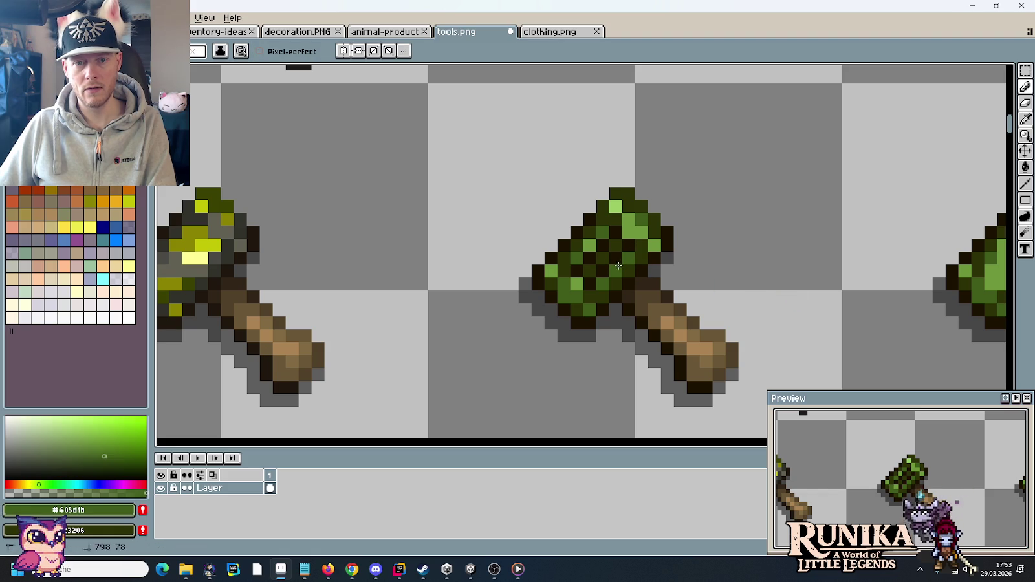
scroll(711, 293, "down", 5)
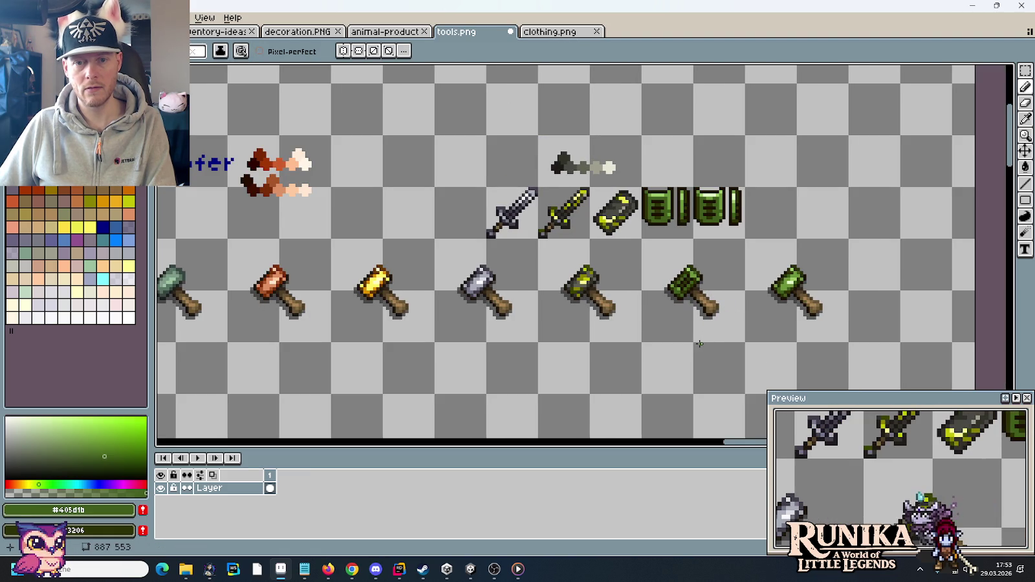
Undo the stray pencil stroke and return to the Pencil tool
scroll(697, 321, "up", 5)
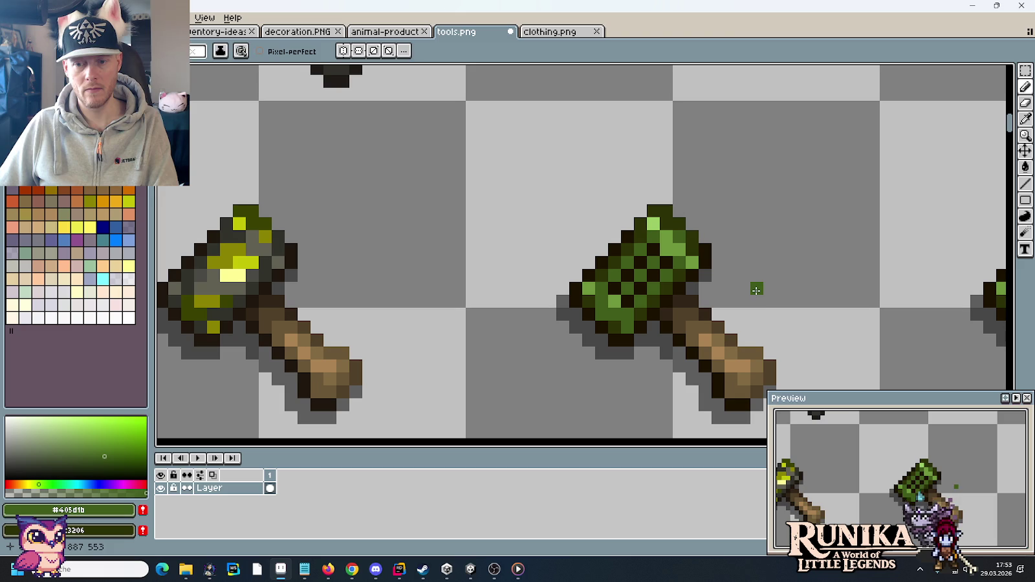
key("v")
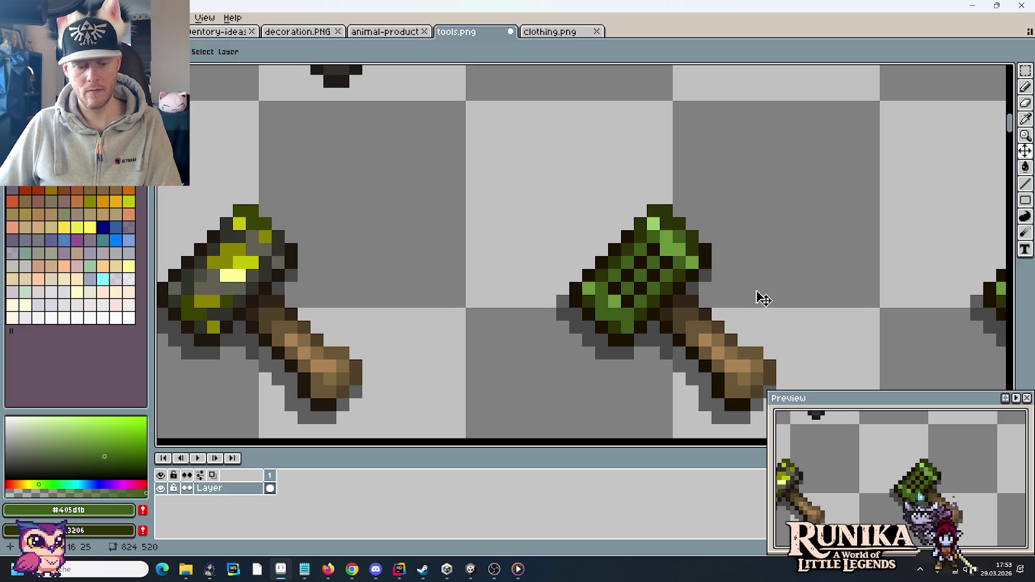
key("ctrl+z")
key("b")
scroll(755, 291, "down", 3)
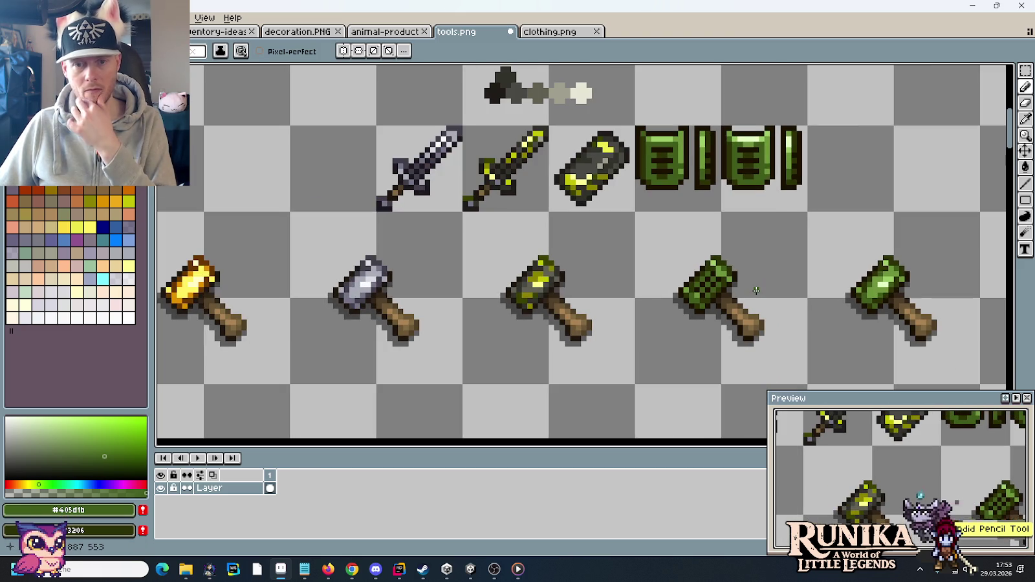
scroll(756, 290, "up", 3)
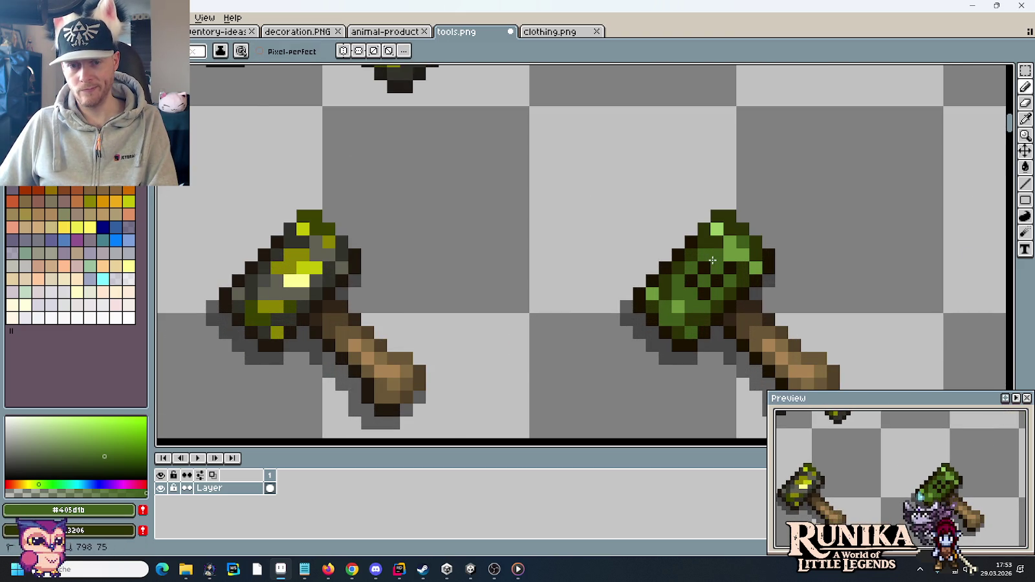
scroll(718, 282, "down", 2)
scroll(764, 315, "down", 1)
scroll(712, 308, "up", 2)
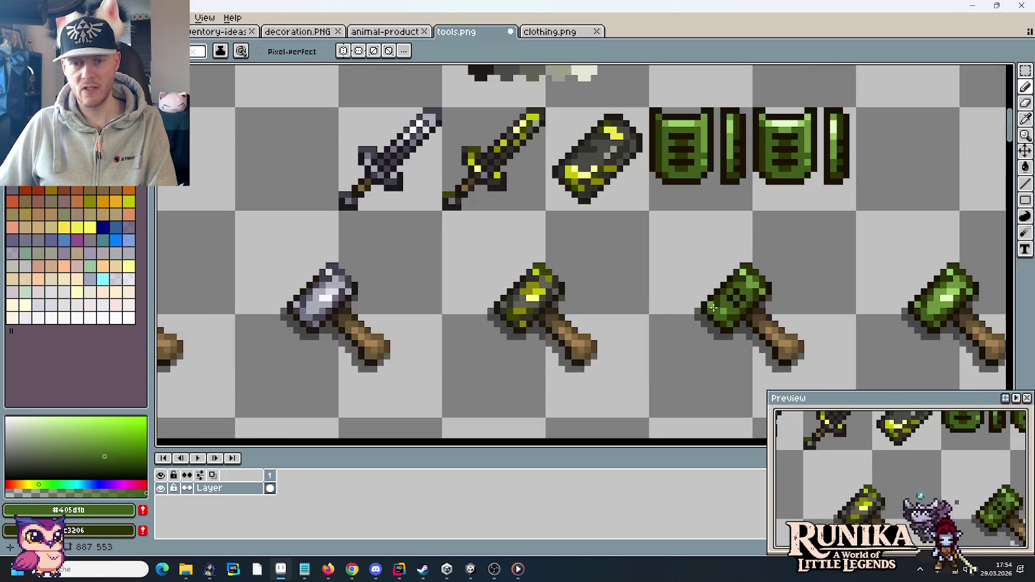
scroll(744, 297, "down", 1)
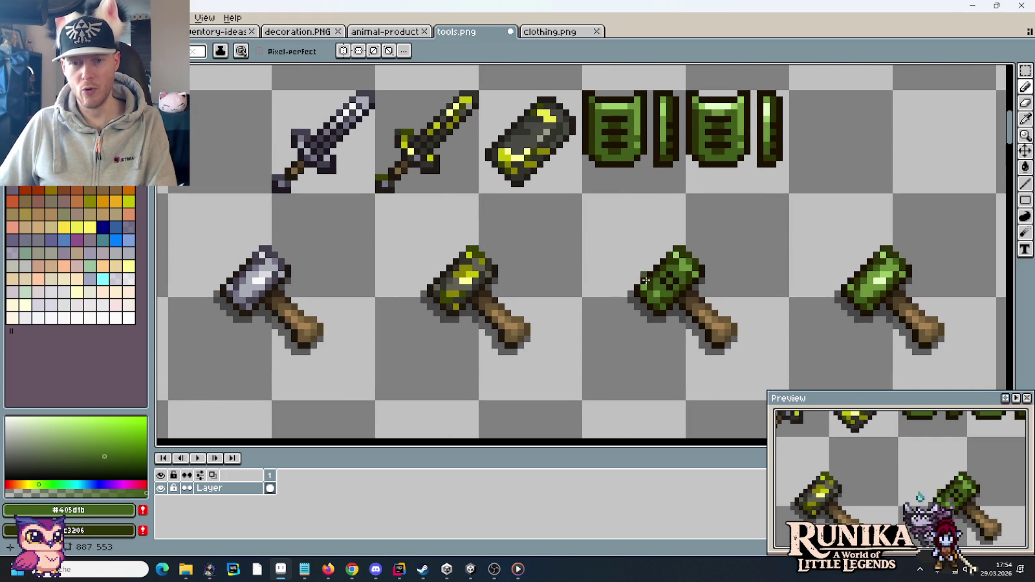
scroll(640, 239, "up", 4)
Pick the near-black outline colour and paint dark pixels across the green hammer head
left_click(618, 217, "alt")
left_click(637, 189)
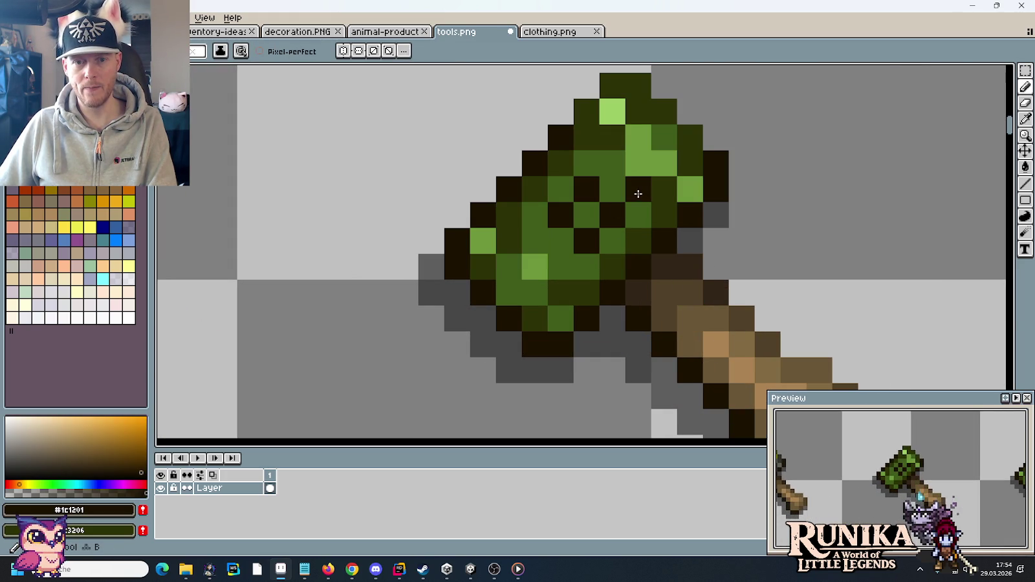
left_click(638, 188)
left_click(613, 163)
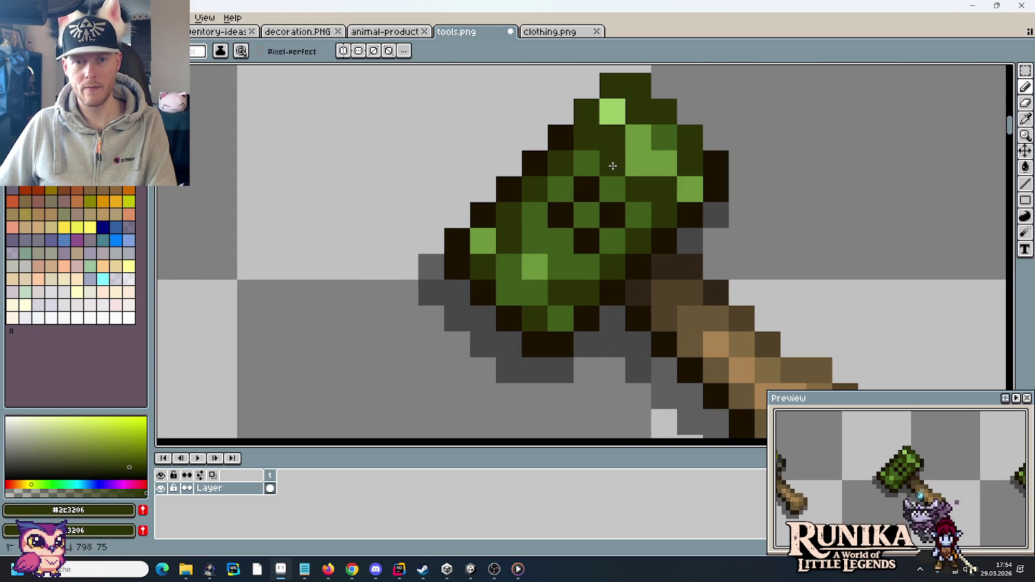
left_click(587, 189, "alt")
left_click(632, 190)
left_click(561, 241)
left_click(561, 267)
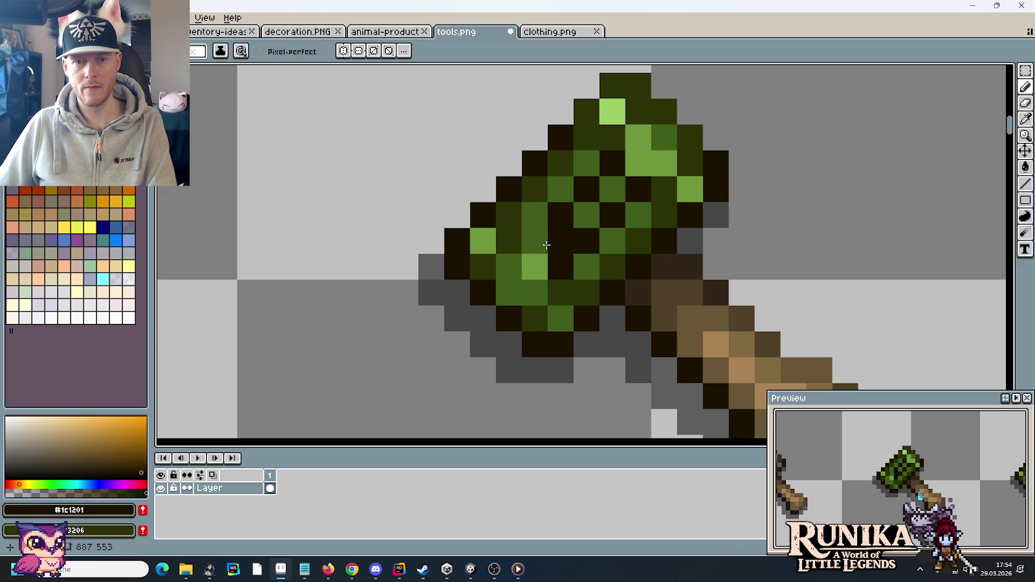
left_click(535, 240)
left_click(550, 238, "alt")
left_click(596, 215)
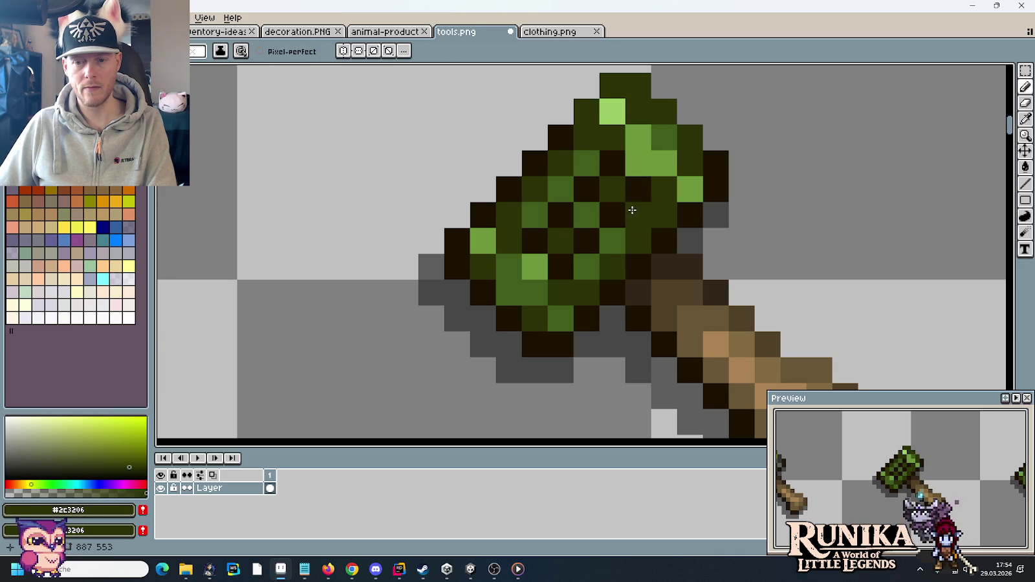
Zoom out and pan to view the full row of hammers
scroll(667, 259, "down", 5)
scroll(724, 302, "down", 1)
left_click_drag(724, 302, 679, 287)
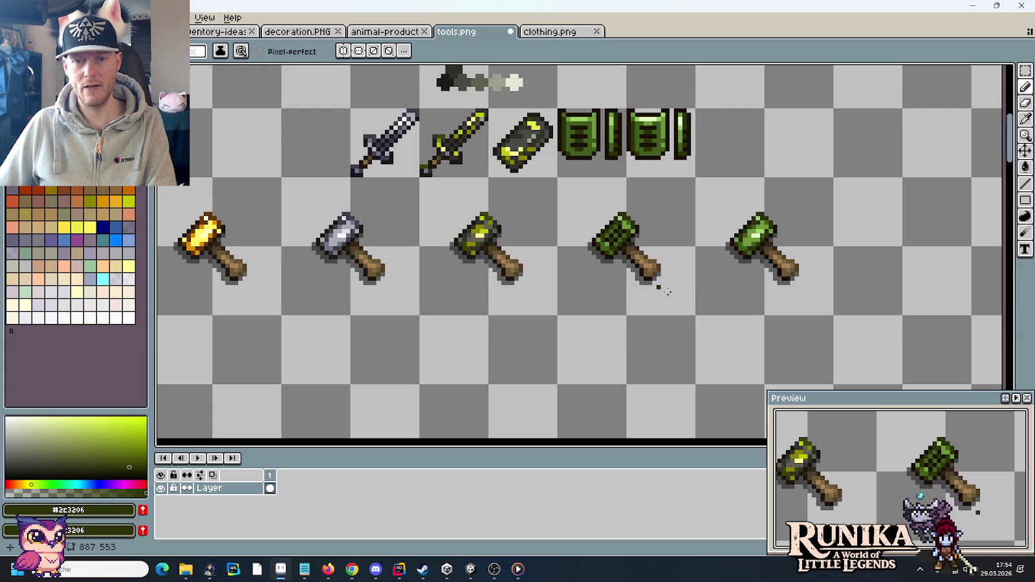
scroll(678, 327, "down", 1)
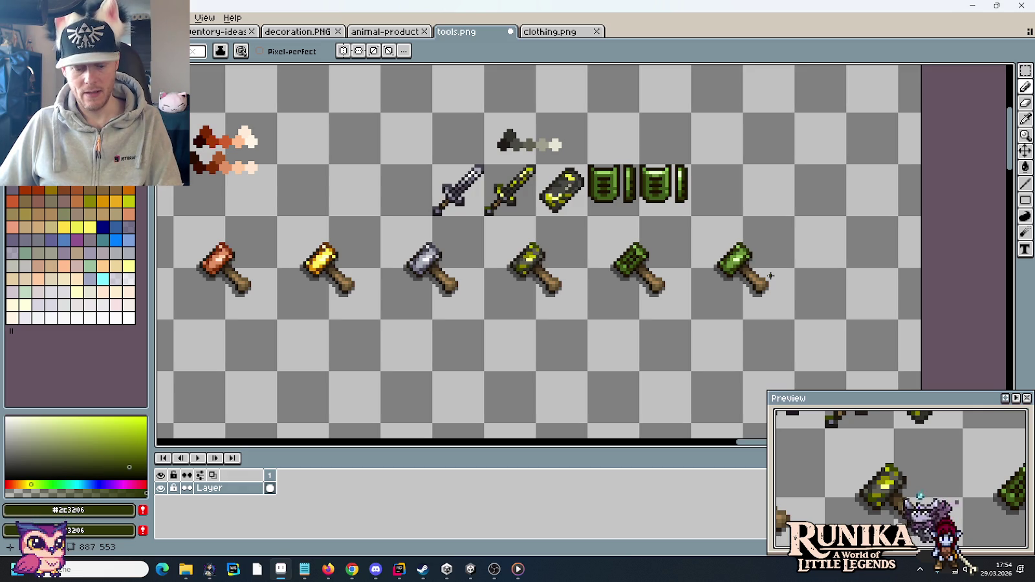
scroll(531, 285, "up", 1)
scroll(502, 281, "up", 2)
Paint dark outline pixels along the edge of the olive hammer
scroll(511, 214, "up", 1)
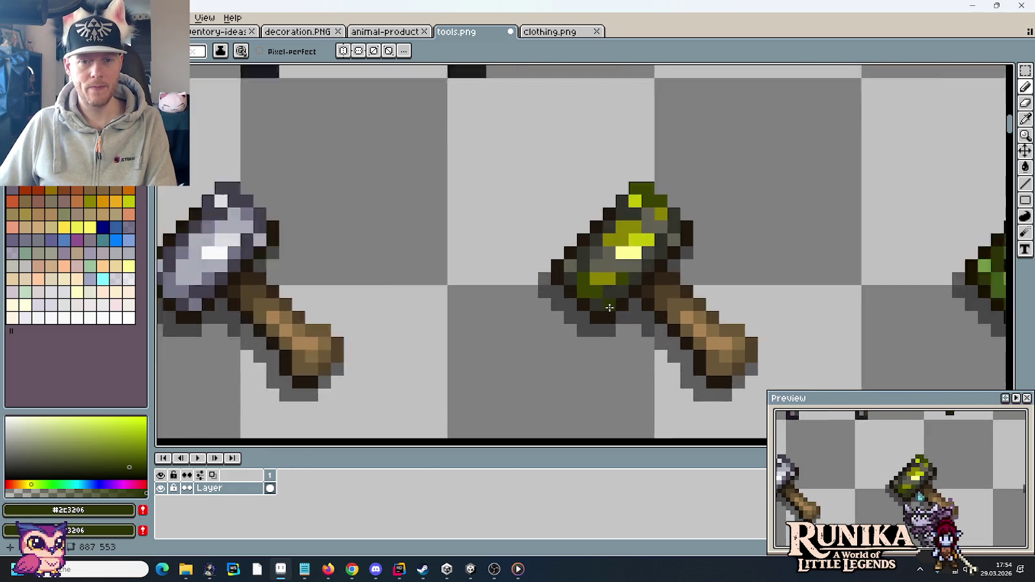
scroll(512, 214, "up", 1)
scroll(517, 194, "up", 1)
key("i")
left_click(552, 170)
key("b")
mouse_move(555, 224)
left_mouse_down()
mouse_move(588, 306)
mouse_move(624, 278)
left_mouse_up()
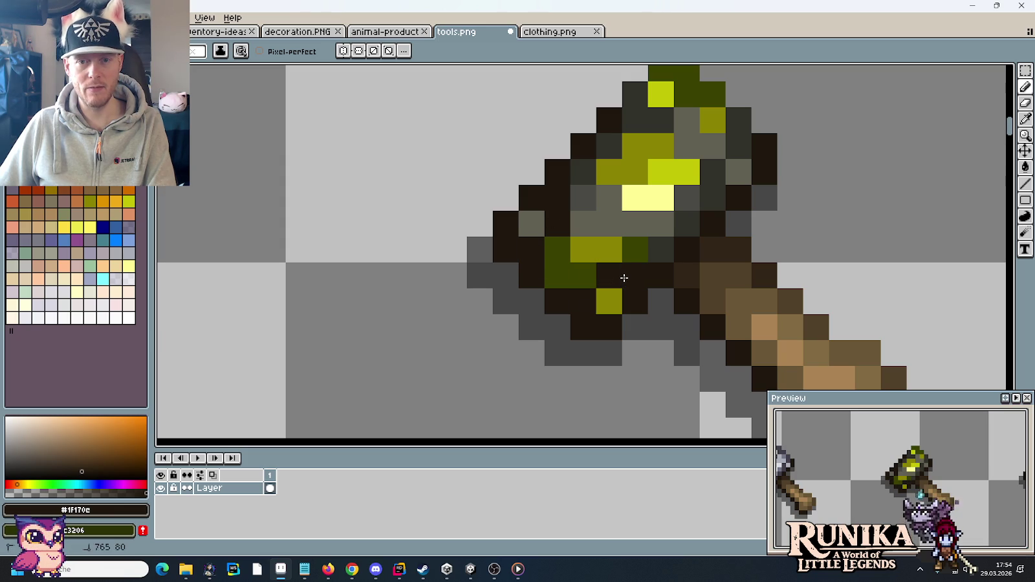
left_click(712, 171)
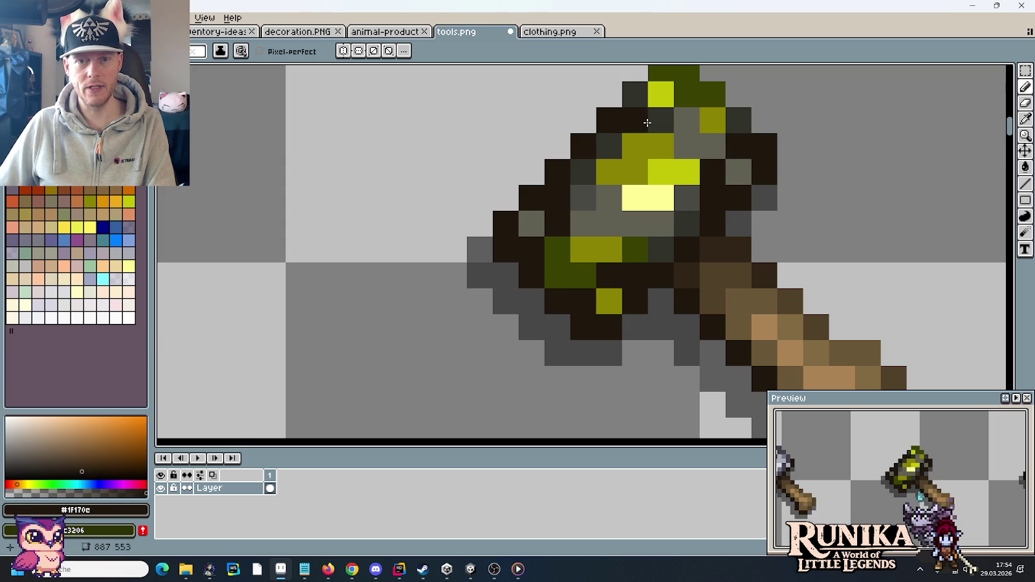
Darken two hammer-head pixels with a dark grey sampled from the head
scroll(806, 244, "down", 2)
scroll(805, 243, "up", 1)
scroll(795, 239, "up", 1)
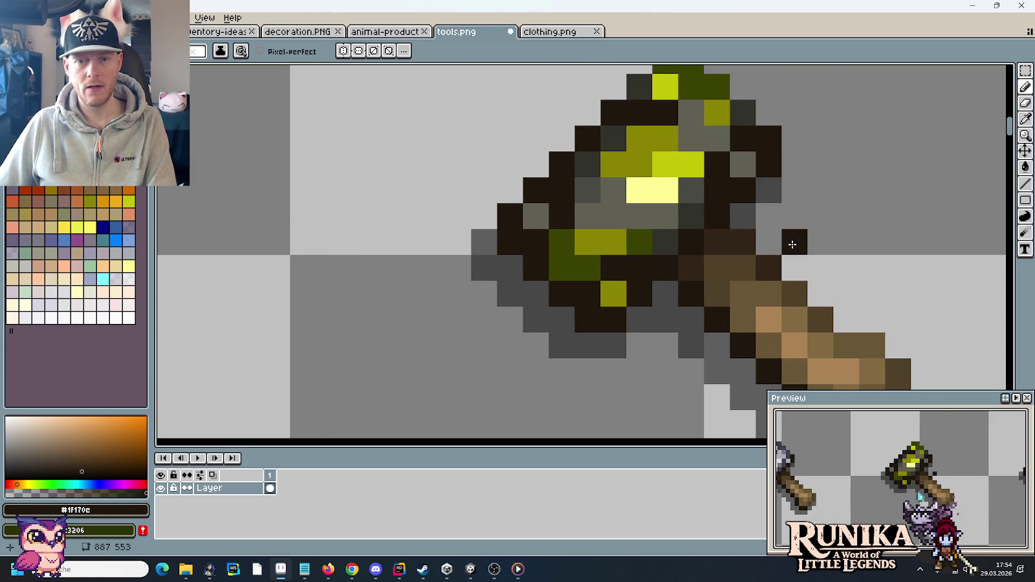
scroll(791, 291, "up", 1)
scroll(763, 329, "down", 1)
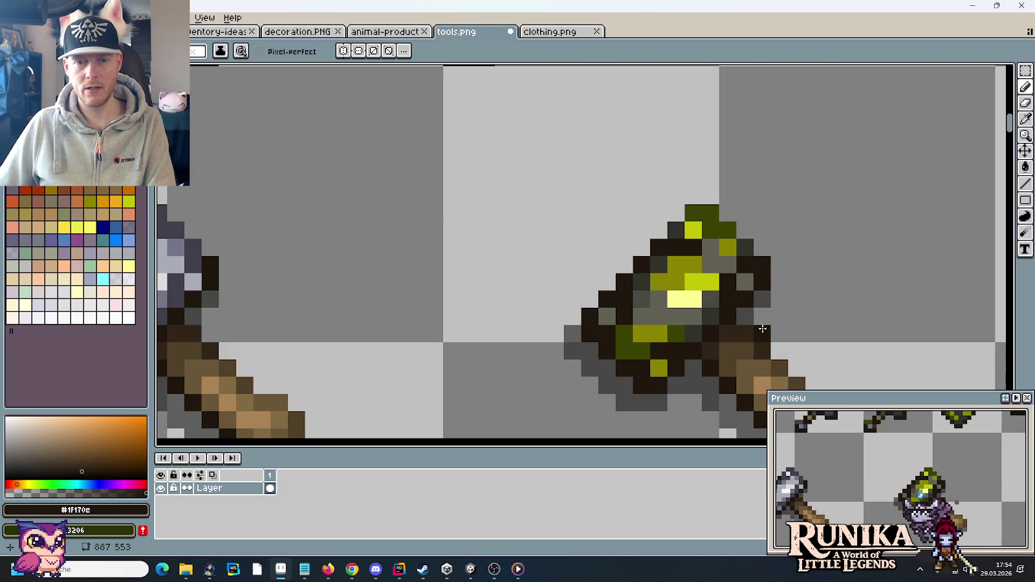
scroll(763, 328, "up", 1)
left_click(585, 257, "alt")
left_click(584, 273)
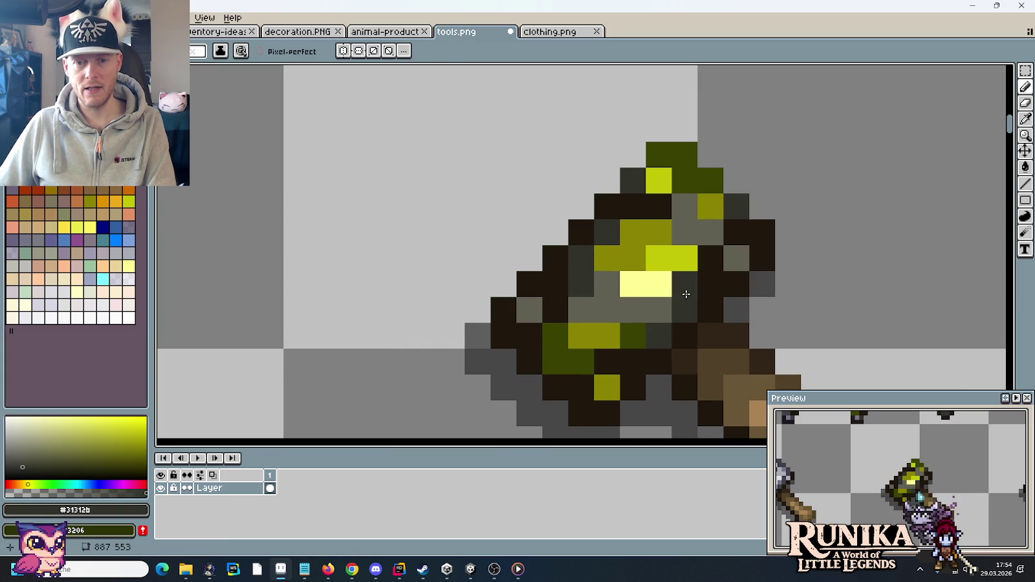
left_click(683, 286)
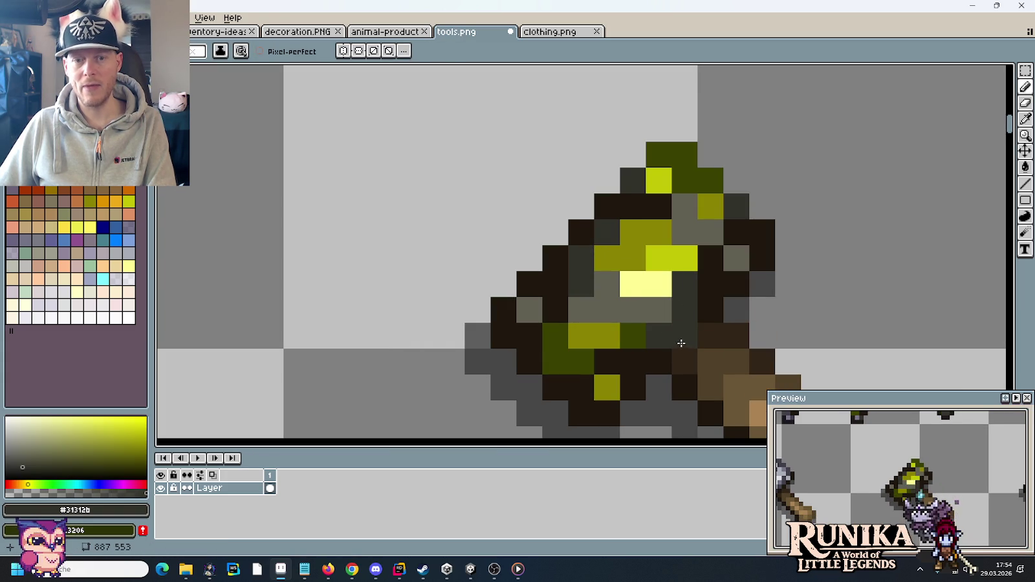
Repaint a row and other light grey head pixels in deep grey #494245 from the grey ramp
key("i")
scroll(654, 325, "down", 1)
left_click(654, 324)
scroll(677, 228, "up", 3)
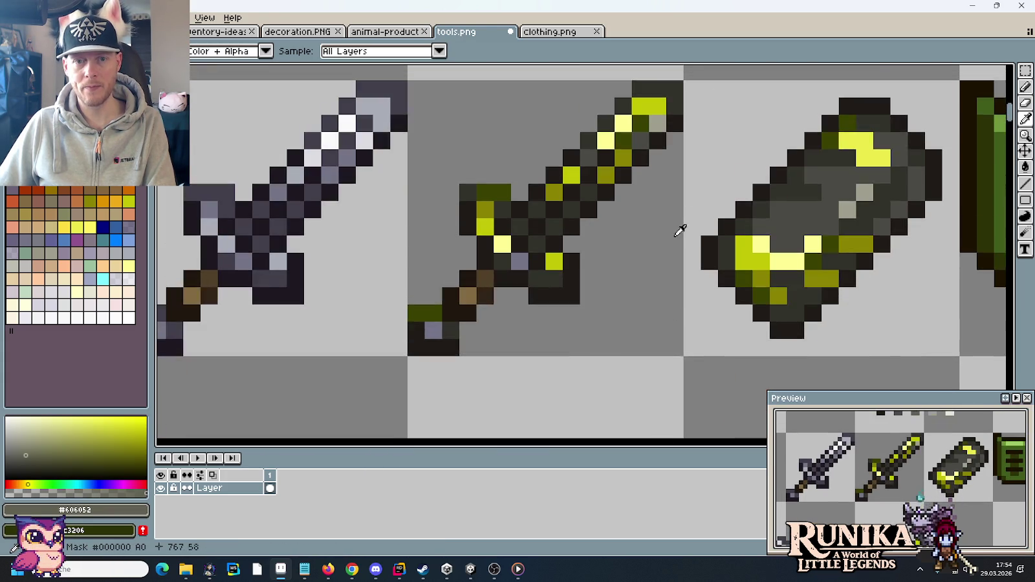
scroll(688, 187, "up", 1)
scroll(691, 184, "down", 3)
scroll(673, 162, "up", 2)
scroll(671, 104, "up", 1)
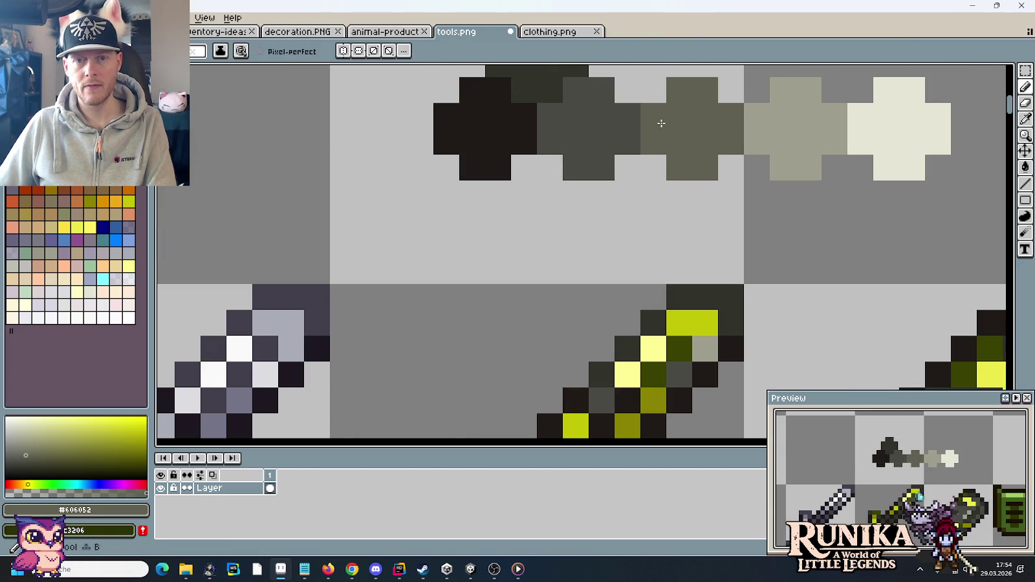
left_click(617, 120)
scroll(620, 331, "down", 1)
scroll(618, 331, "down", 2)
scroll(624, 307, "up", 2)
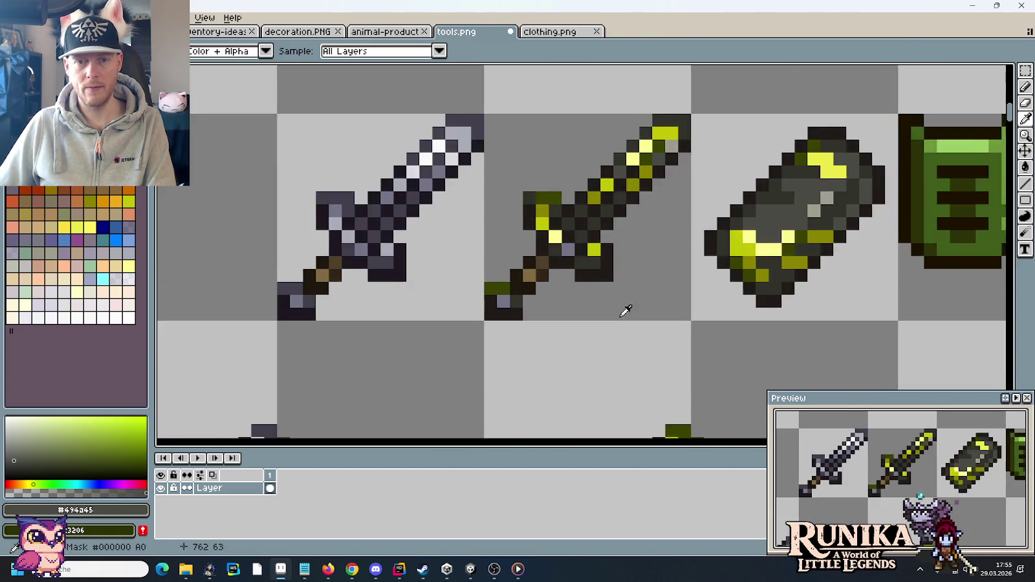
scroll(712, 297, "up", 2)
scroll(712, 297, "up", 1)
key("b")
mouse_move(527, 324)
left_mouse_down()
mouse_move(492, 323)
mouse_move(664, 324)
left_mouse_up()
left_click(596, 289)
left_click(714, 184)
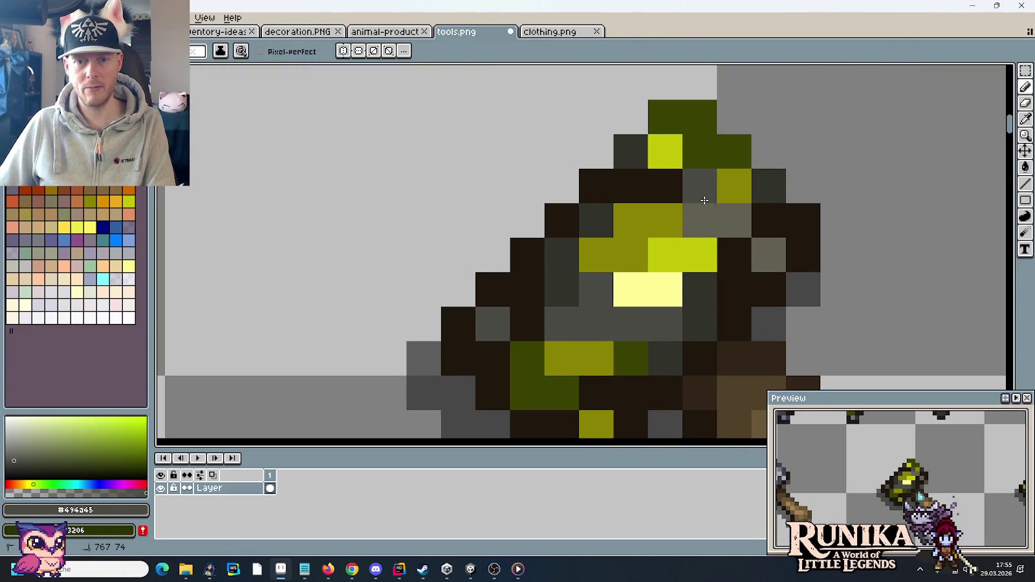
scroll(563, 225, "down", 5)
scroll(615, 246, "down", 2)
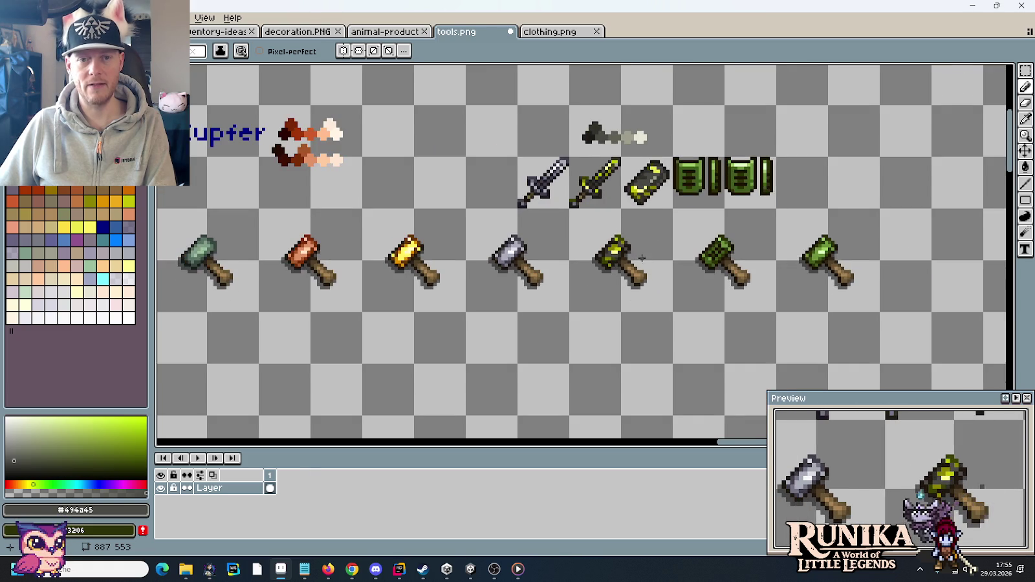
scroll(660, 262, "up", 1)
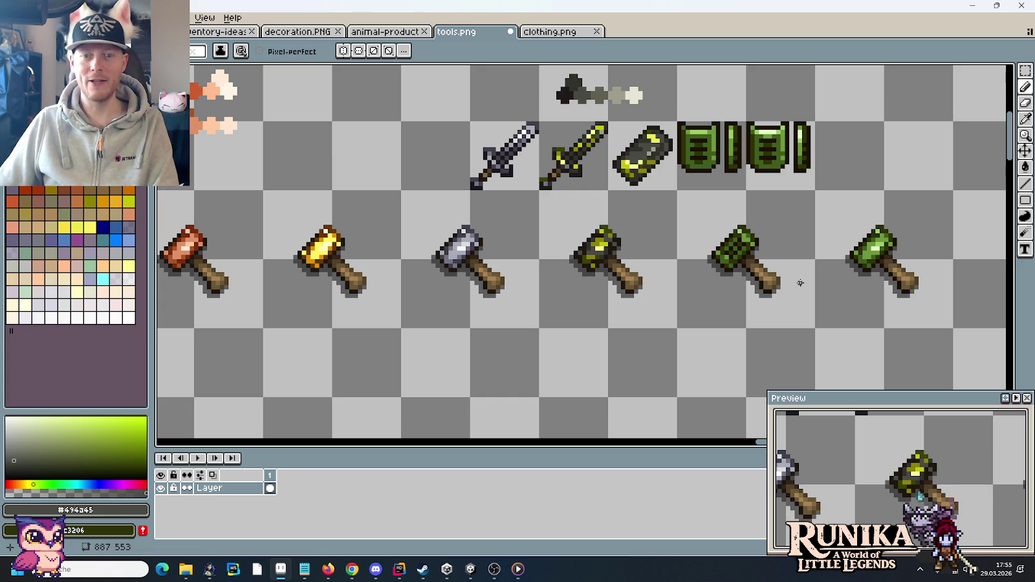
left_click_drag(840, 251, 724, 262)
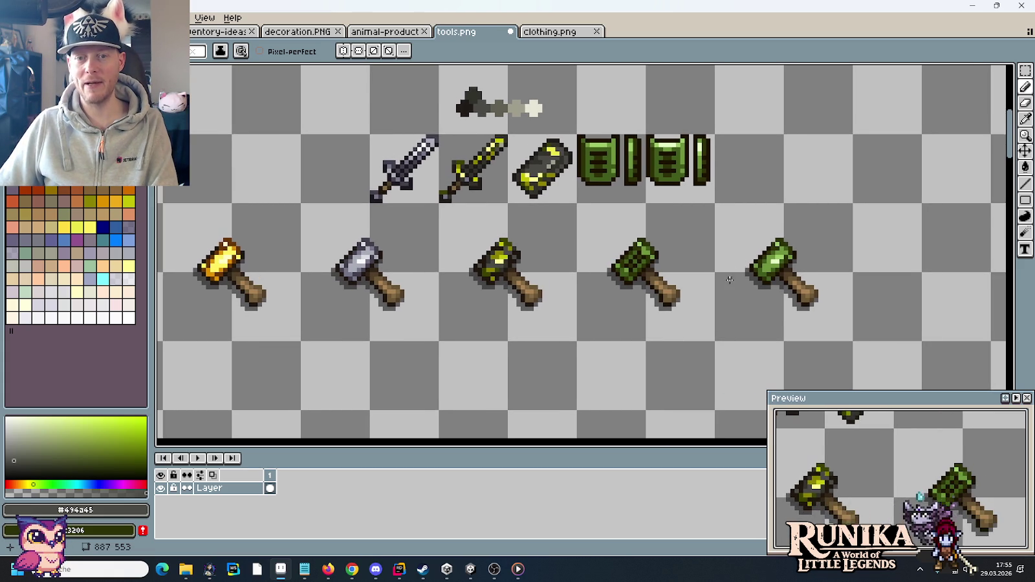
Paint a pale green #c4ffc4 highlight pixel on the hammer head
scroll(729, 279, "up", 2)
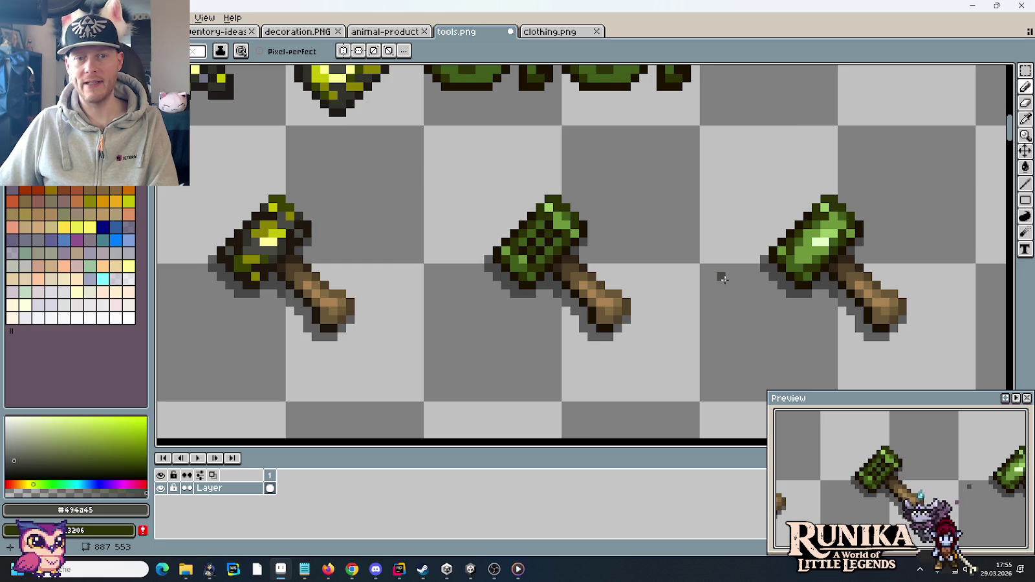
scroll(720, 268, "down", 1)
scroll(720, 268, "up", 1)
scroll(808, 246, "up", 2)
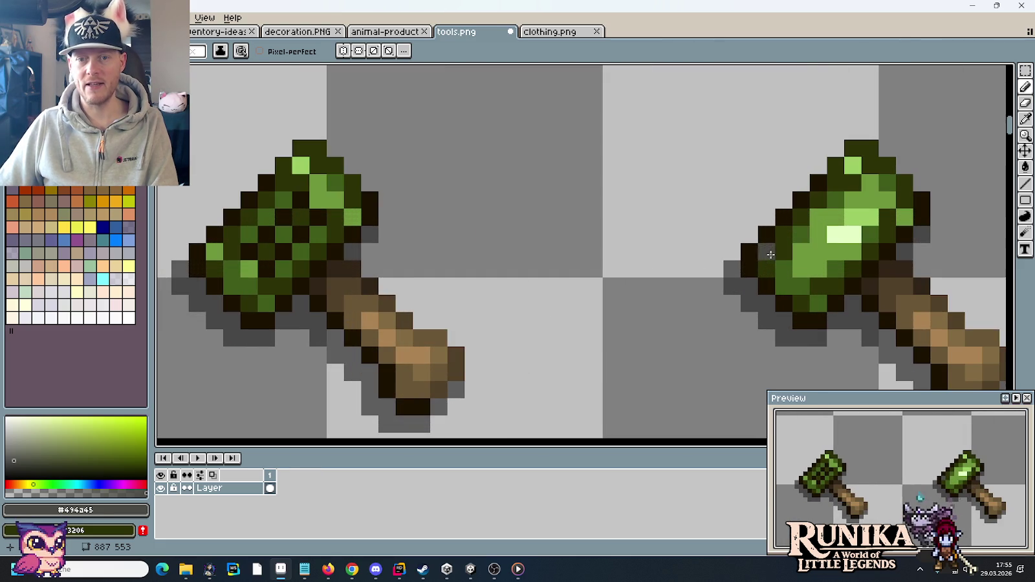
key("i")
left_click(844, 233)
key("b")
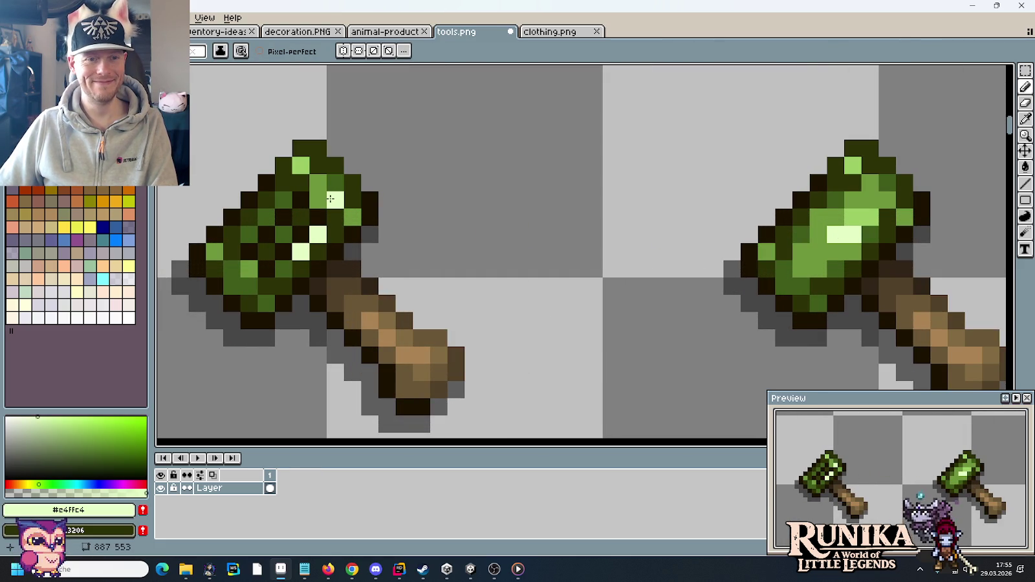
left_click(904, 216, "alt")
Repaint pale head pixels mid green, then undo the last pixel change
left_click(301, 251)
left_click(318, 234)
left_click(870, 251, "alt")
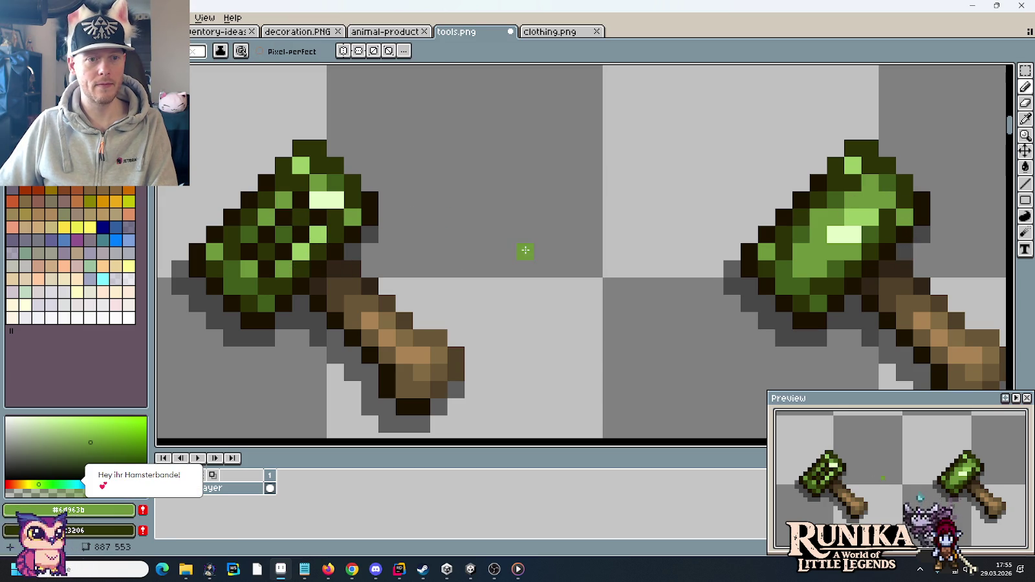
scroll(525, 251, "down", 5)
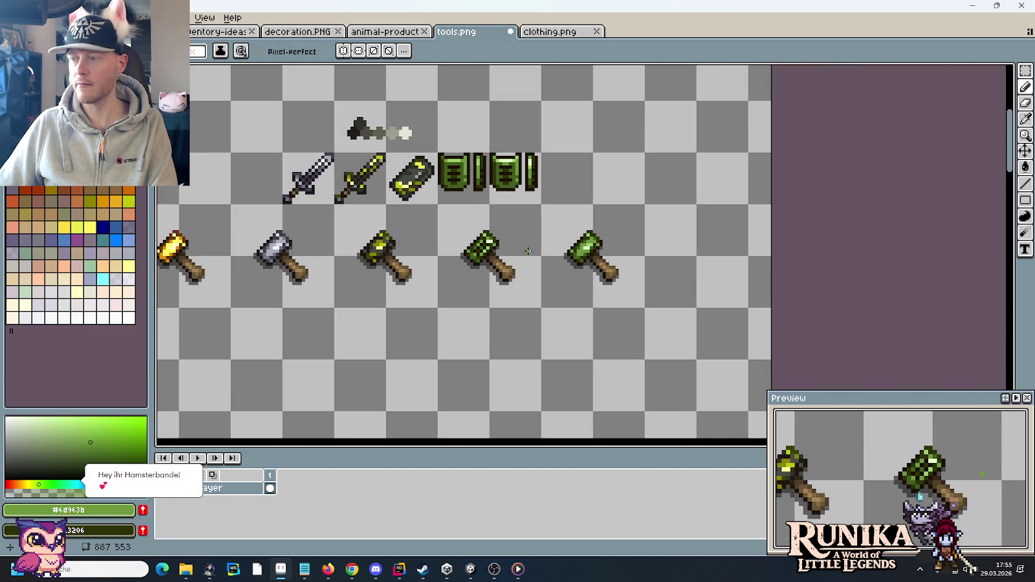
scroll(482, 246, "up", 2)
scroll(482, 246, "up", 3)
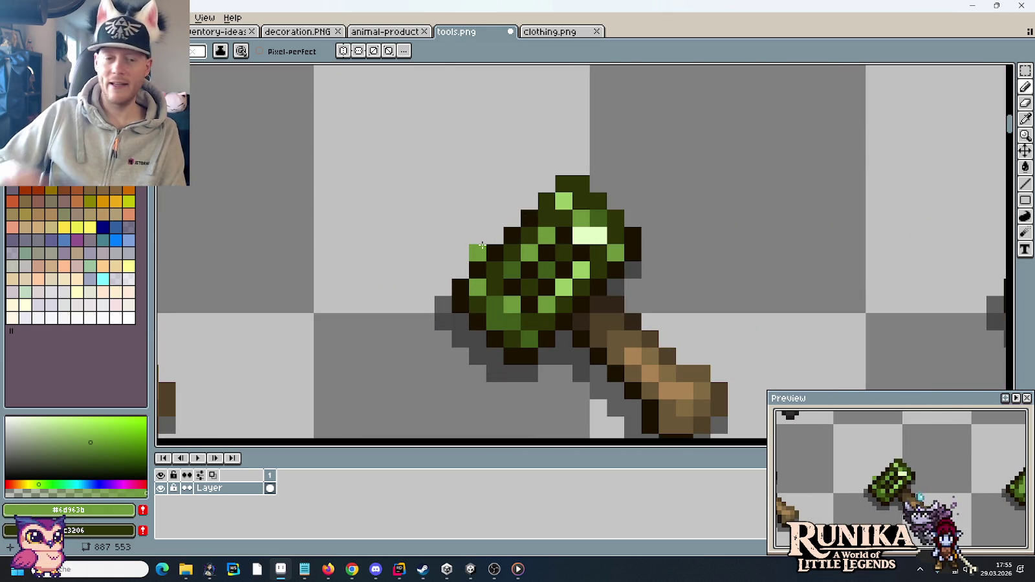
key("ctrl+z")
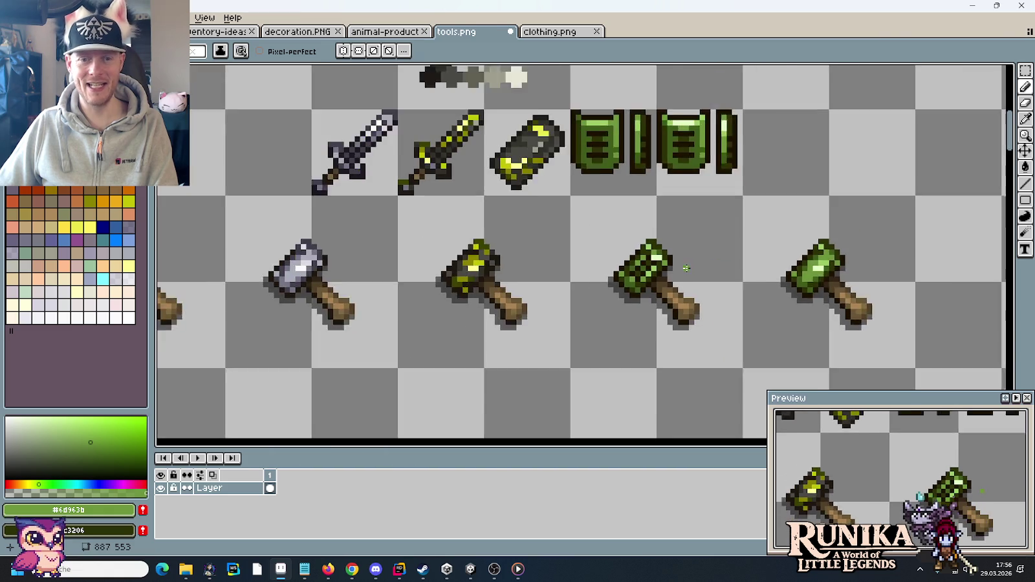
Center the checkered hammer and sample its greens #c4ffc4, #405d1b and #6d963b
scroll(682, 269, "down", 3)
scroll(676, 269, "down", 1)
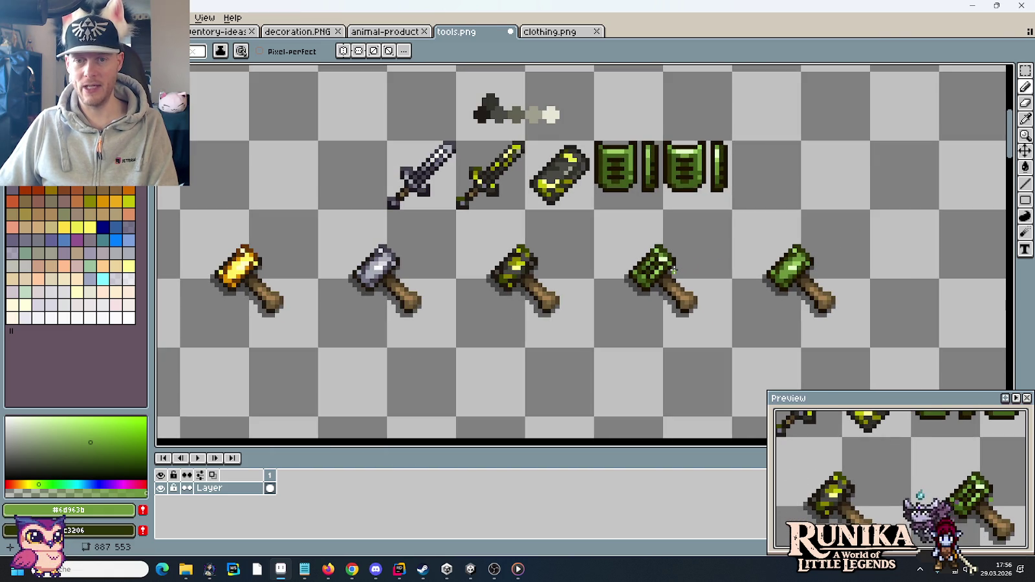
scroll(682, 269, "up", 3)
left_click(657, 241, "alt")
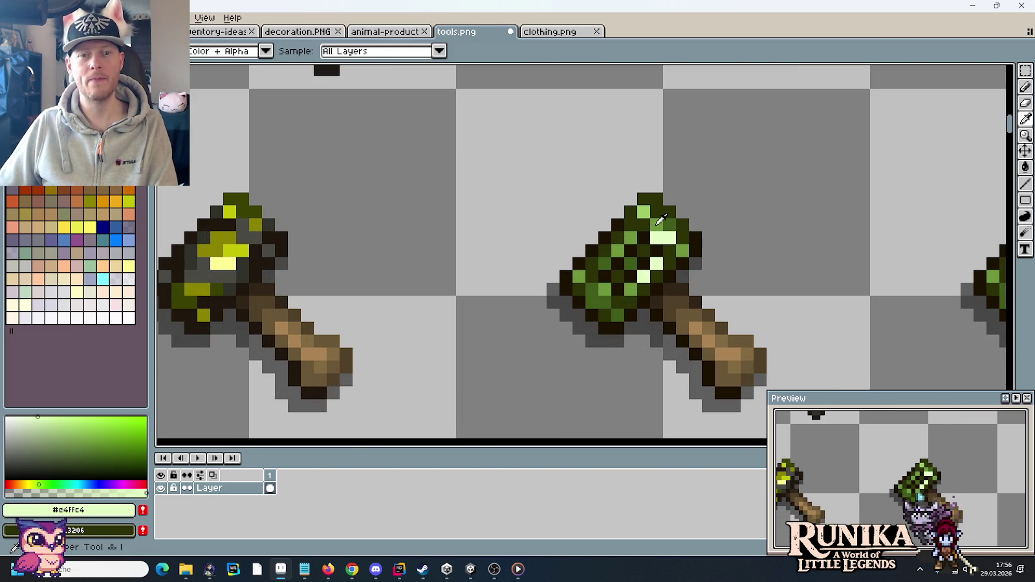
left_click(663, 236, "alt")
left_click(653, 239, "alt")
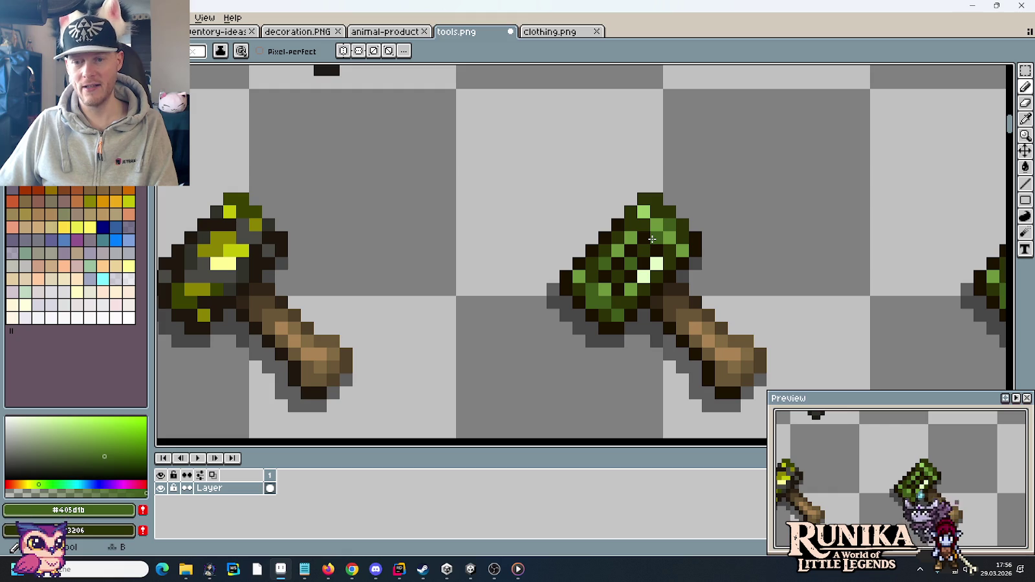
left_click_drag(747, 237, 588, 213)
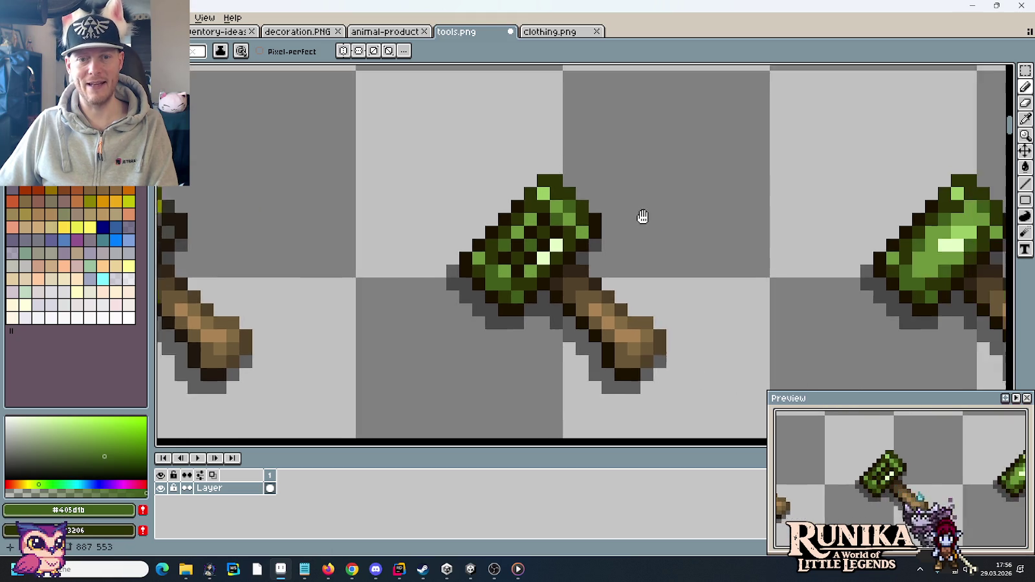
left_click(473, 205, "alt")
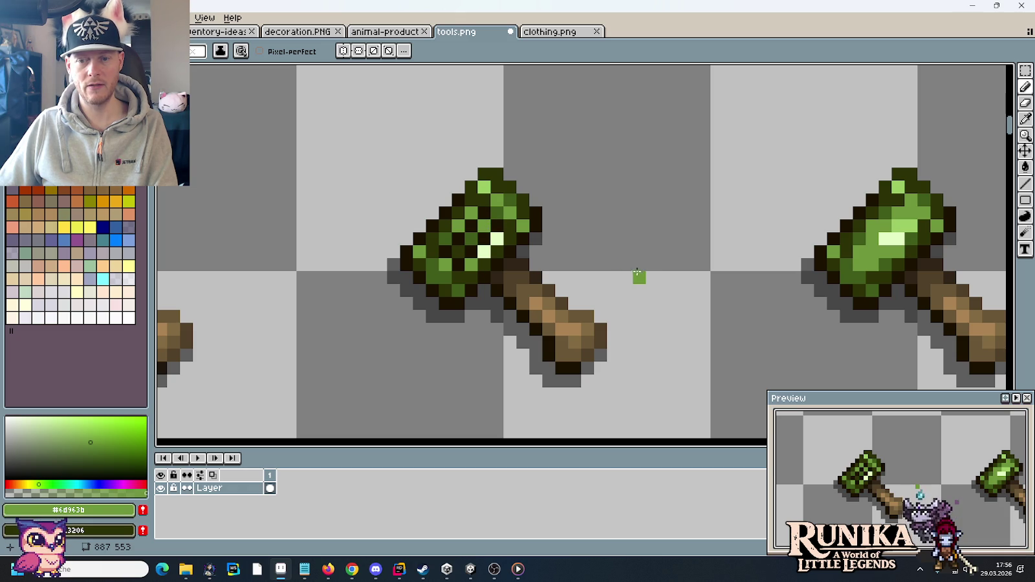
left_click(477, 232, "alt")
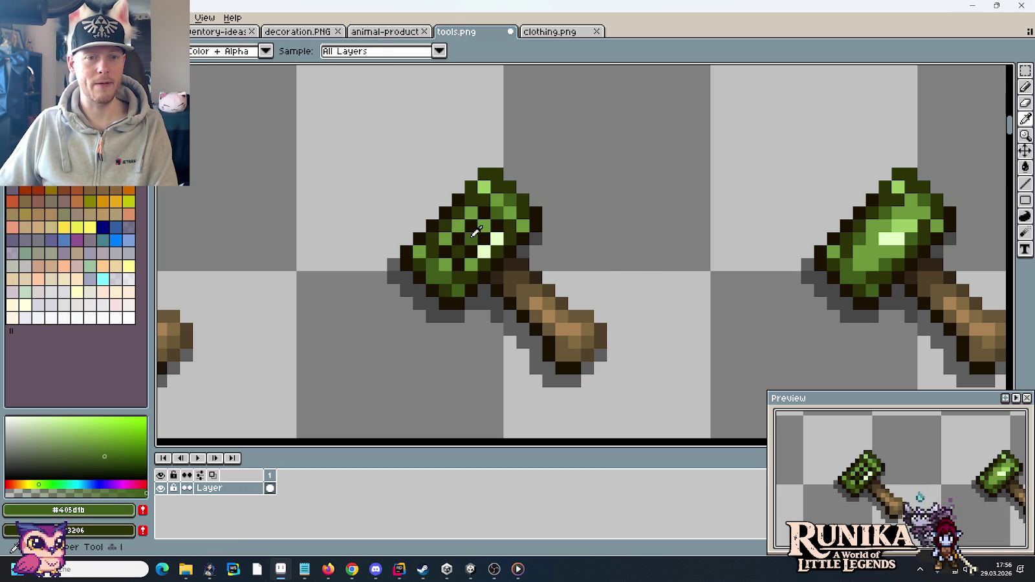
scroll(613, 214, "down", 6)
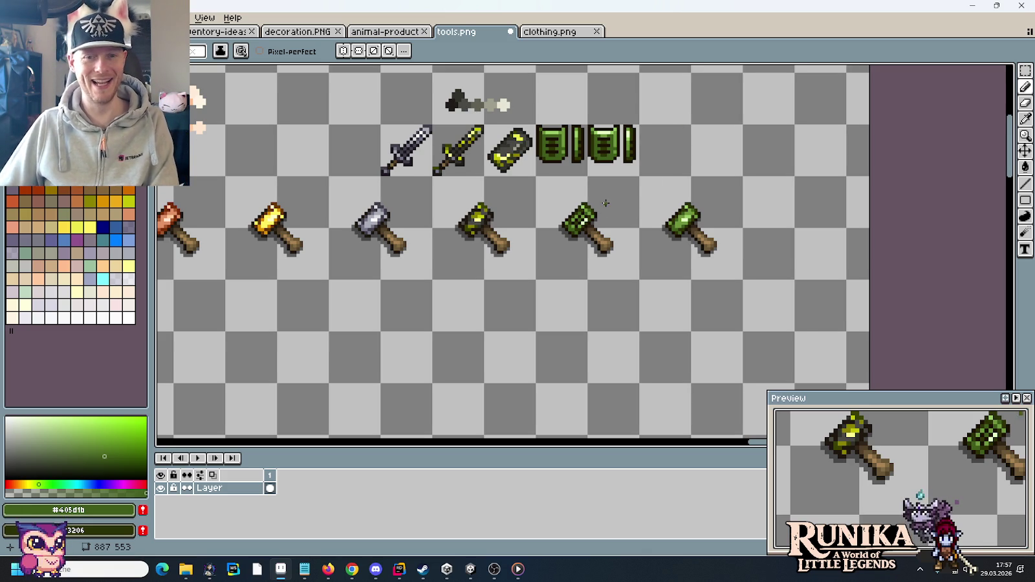
scroll(620, 226, "up", 1)
Dot one green pixel beside the checkered green hammer, then pan to the silver and gold hammers
scroll(618, 230, "up", 1)
left_click(615, 235)
scroll(628, 246, "up", 1)
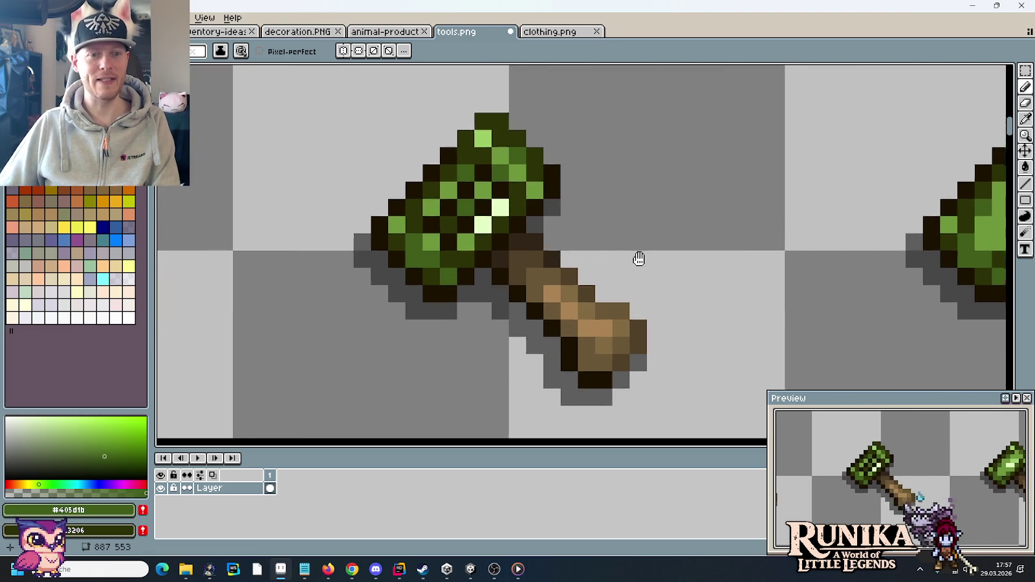
scroll(640, 256, "up", 1)
scroll(660, 262, "down", 3)
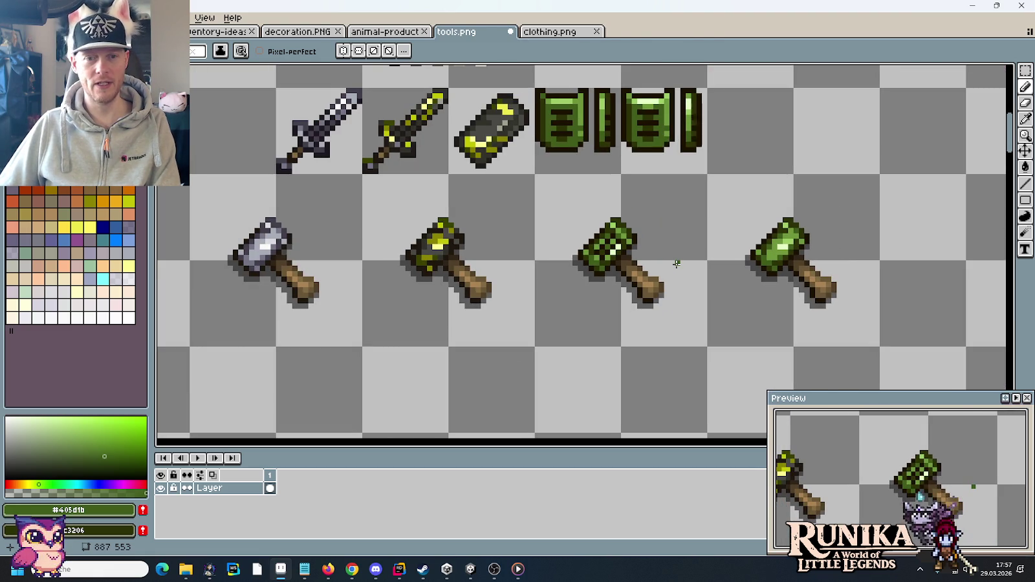
mouse_move(326, 304)
left_mouse_down()
mouse_move(808, 294)
mouse_move(623, 304)
left_mouse_up()
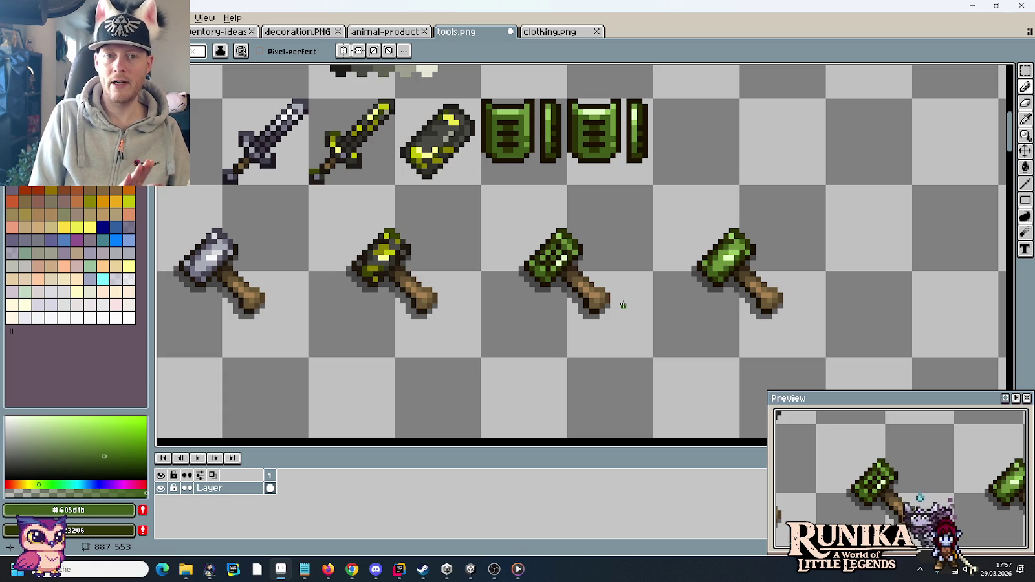
key("m")
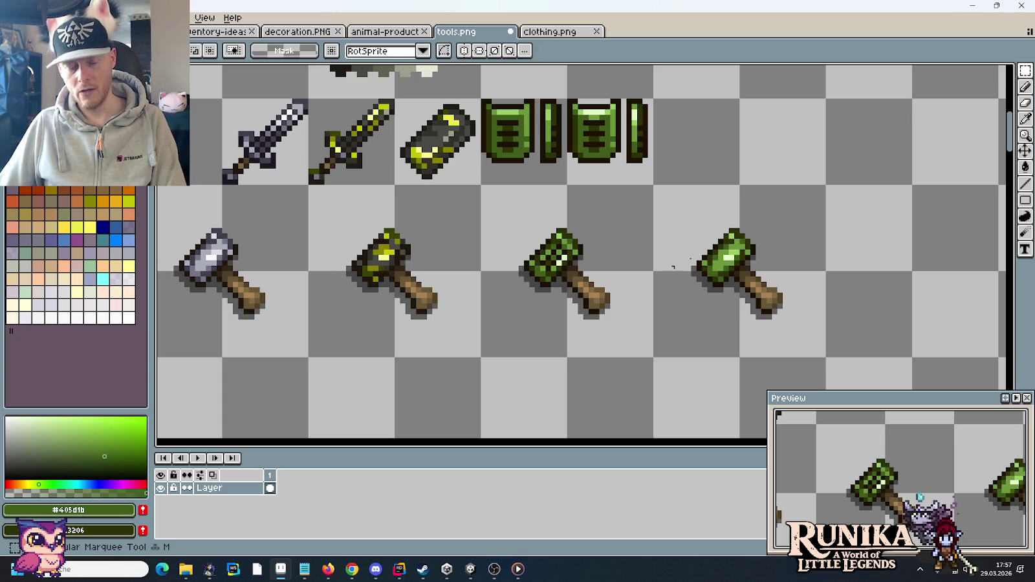
Select the light green hammer's cell and delete it, then pan to the Kupfer label
left_click_drag(821, 353, 657, 188)
key("Delete")
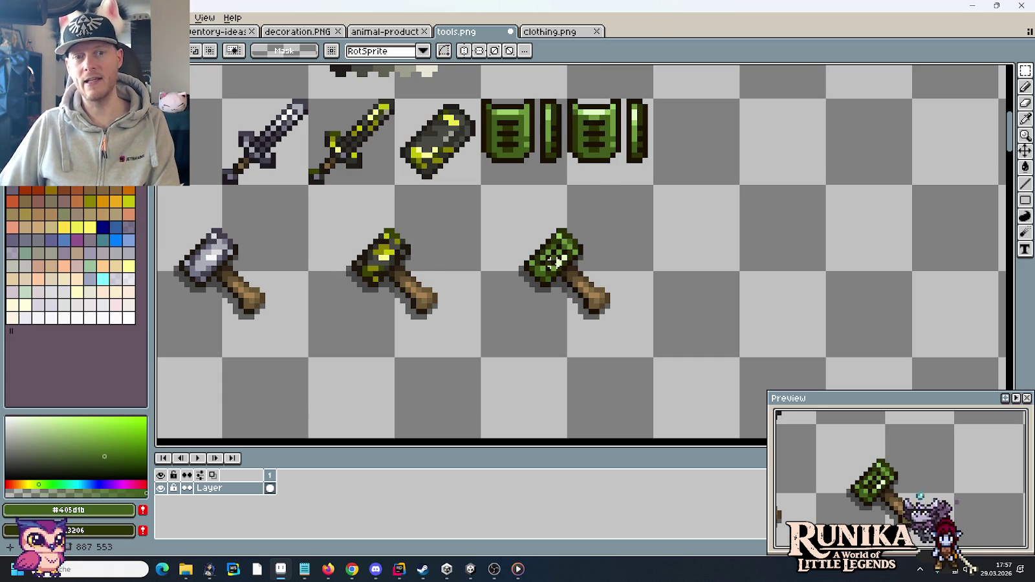
scroll(557, 269, "down", 1)
scroll(602, 267, "down", 1)
scroll(653, 264, "down", 1)
left_click_drag(653, 264, 768, 241)
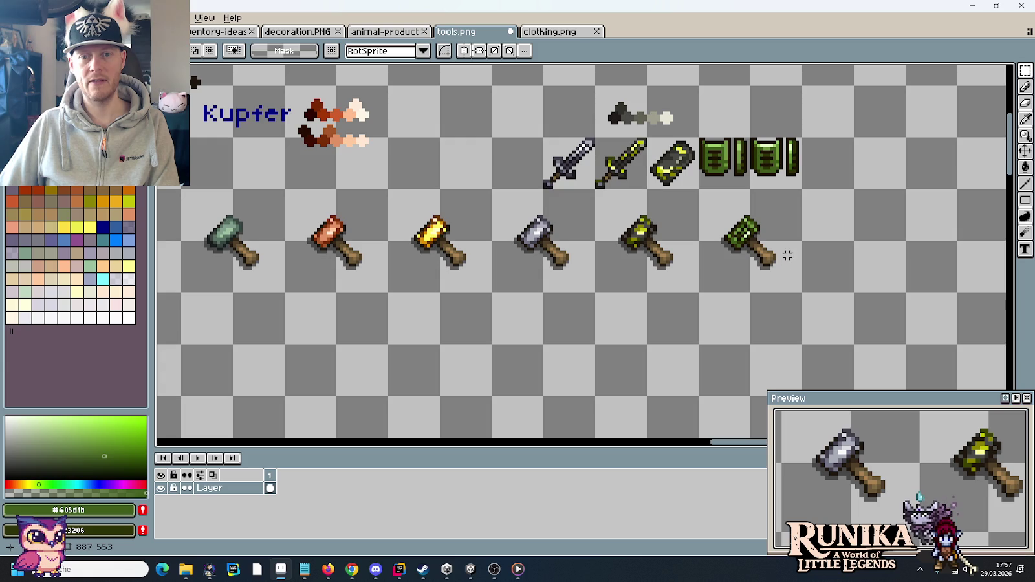
Sample near-black #1c1201 and paint one green hammer-head pixel black
scroll(788, 256, "up", 3)
scroll(760, 219, "up", 1)
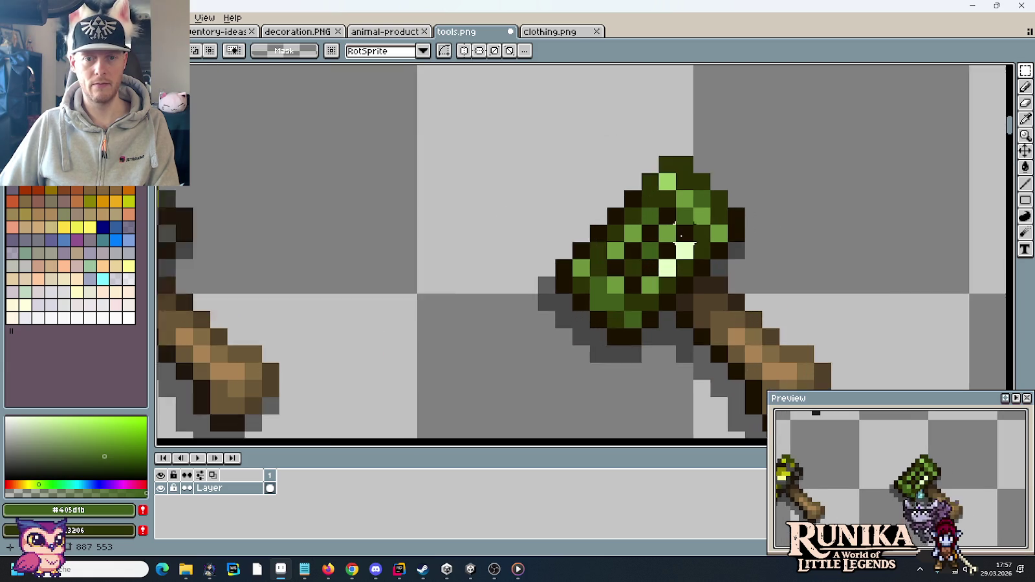
scroll(584, 284, "up", 1)
key("b")
left_click(561, 288, "alt")
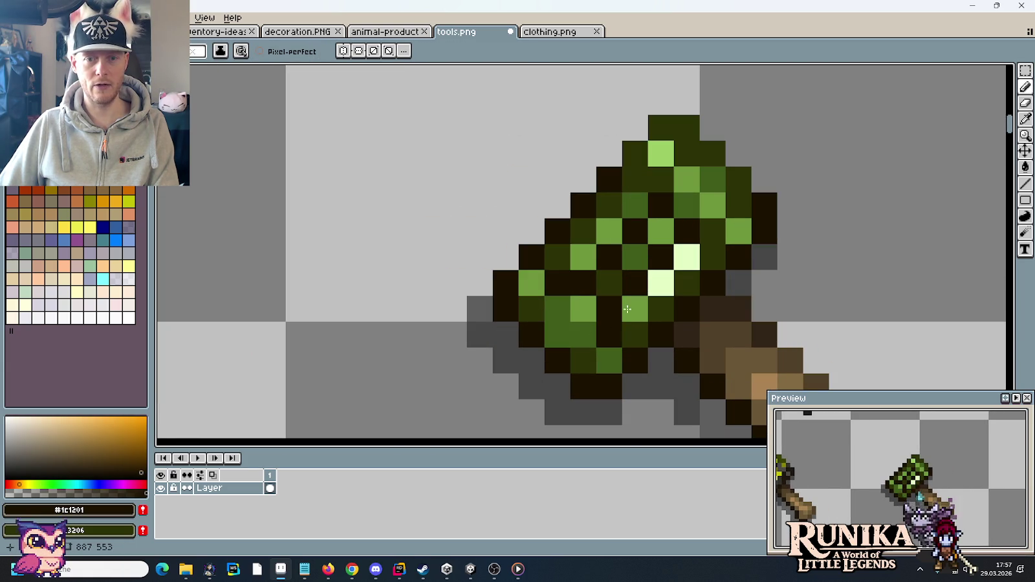
left_click(711, 232)
scroll(776, 194, "down", 3)
scroll(869, 204, "down", 3)
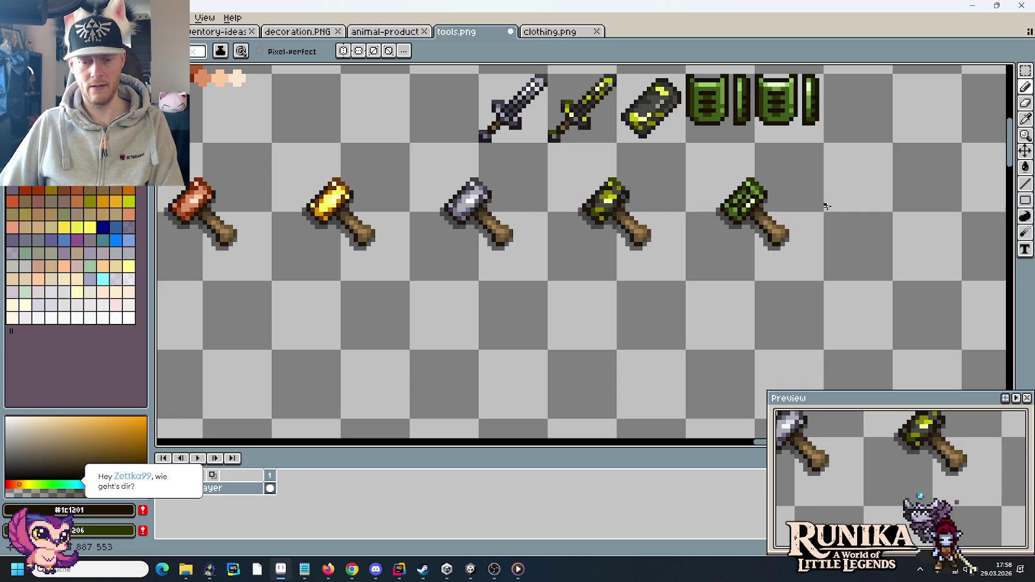
Undo three recent pencil edits, removing the black pixel from the green hammer head
key("v")
key("ctrl+z")
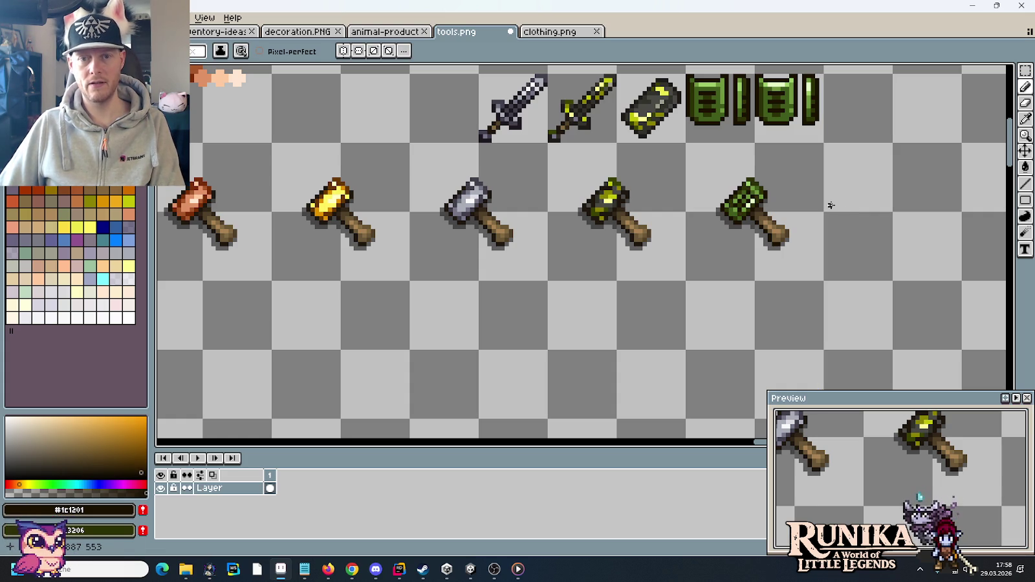
key("b")
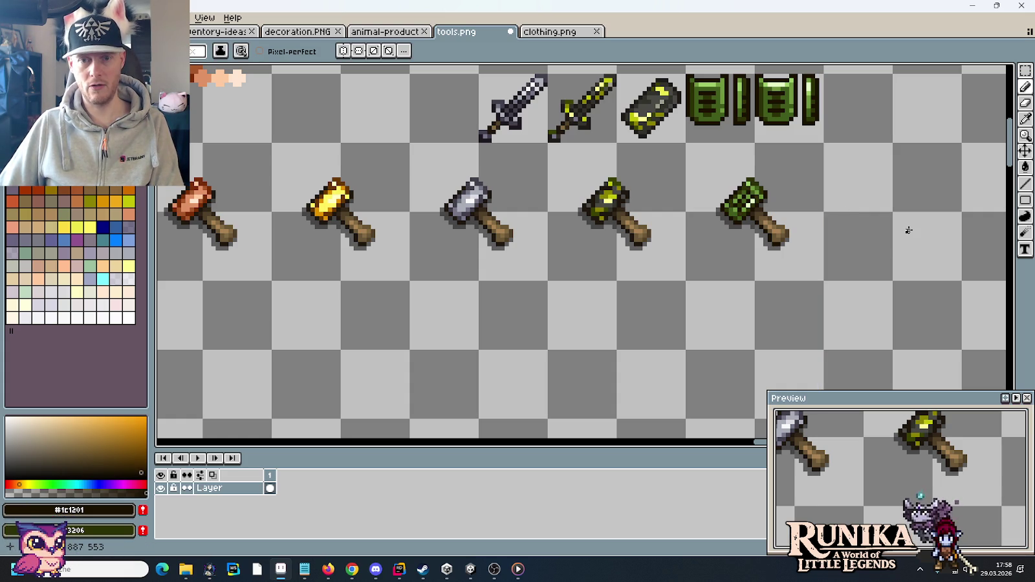
scroll(922, 210, "up", 1)
key("ctrl+z")
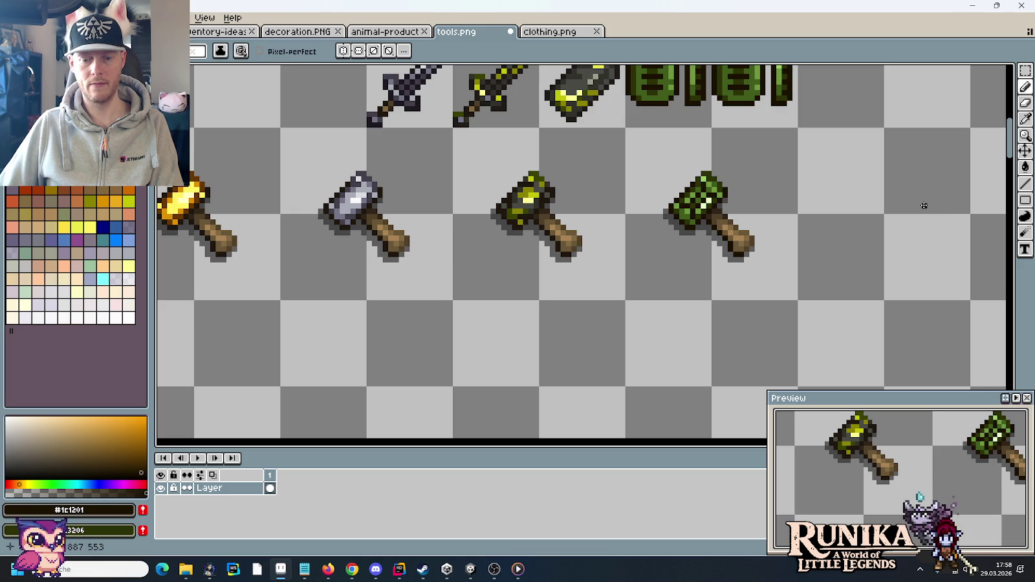
key("ctrl+z")
key("m")
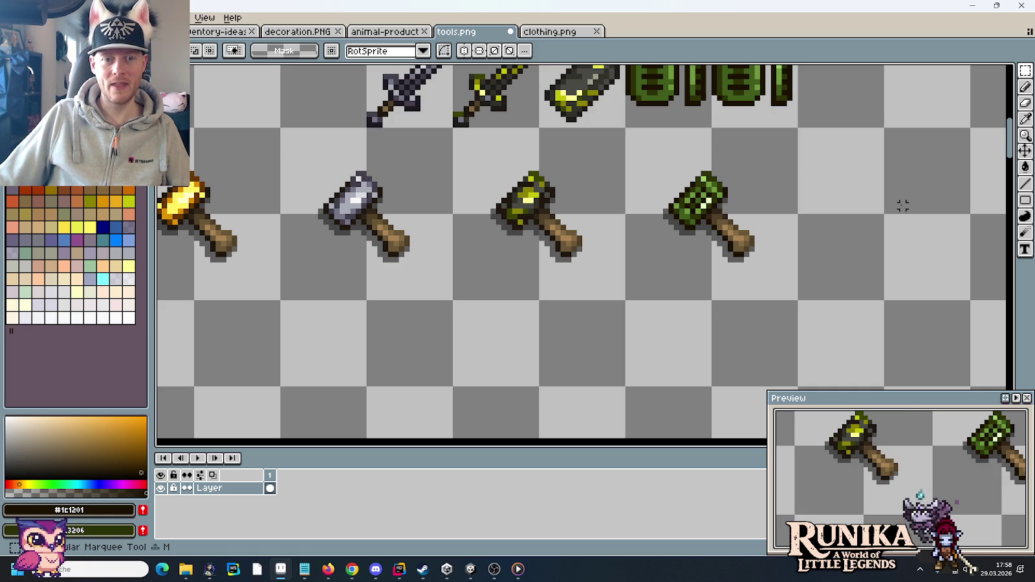
scroll(903, 205, "down", 2)
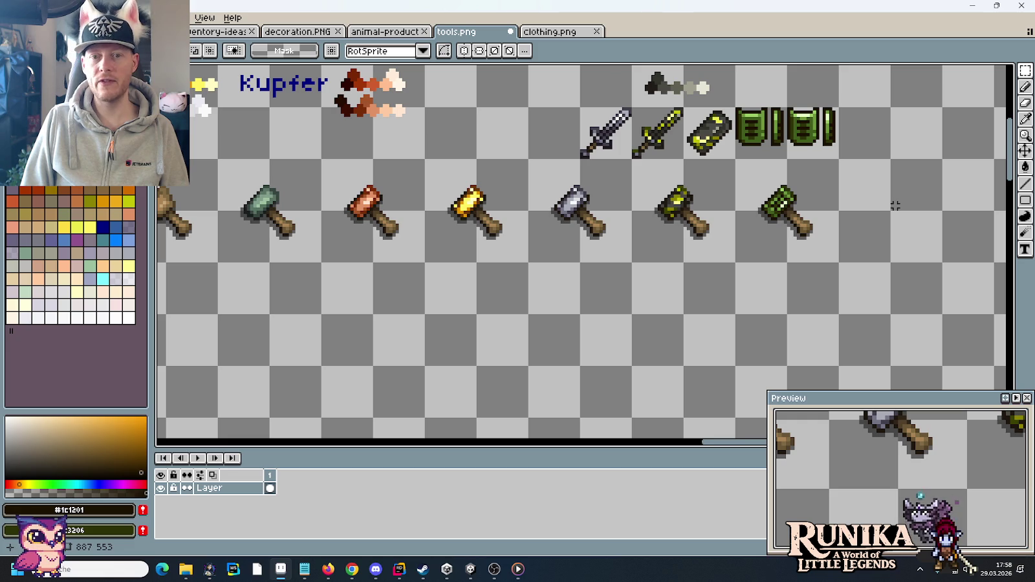
scroll(895, 206, "up", 3)
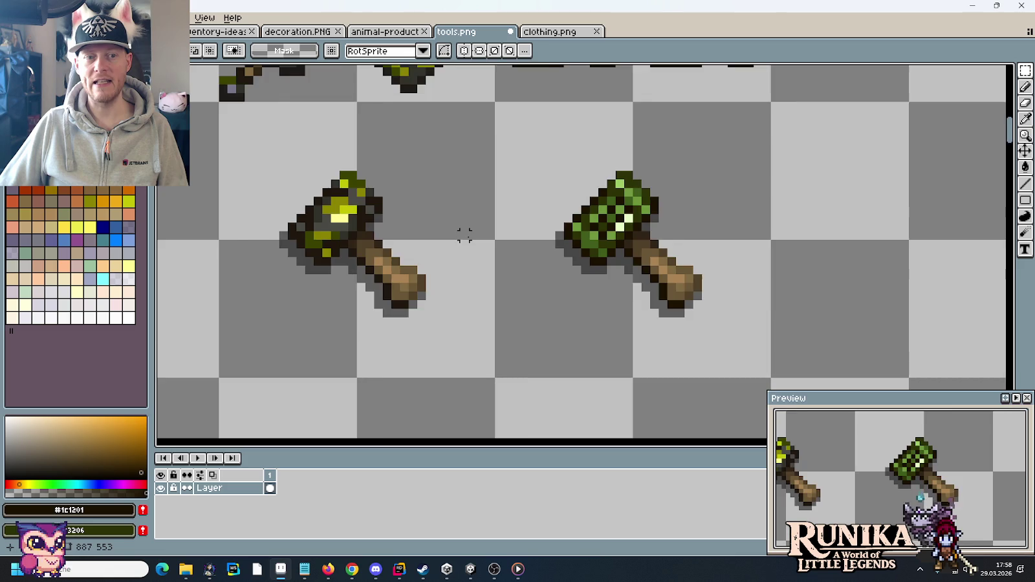
scroll(465, 236, "down", 2)
scroll(467, 245, "down", 1)
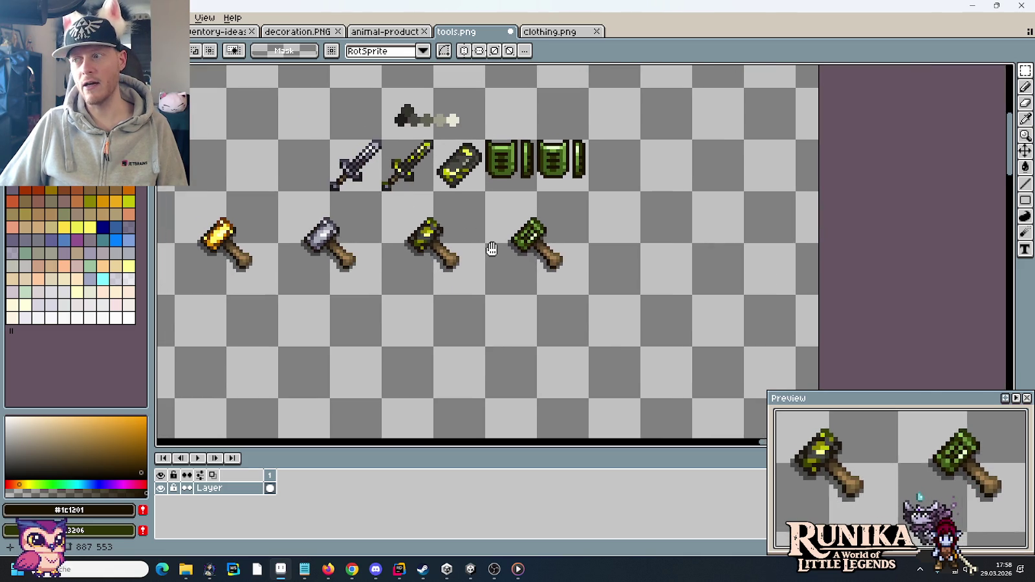
left_click_drag(487, 245, 555, 259)
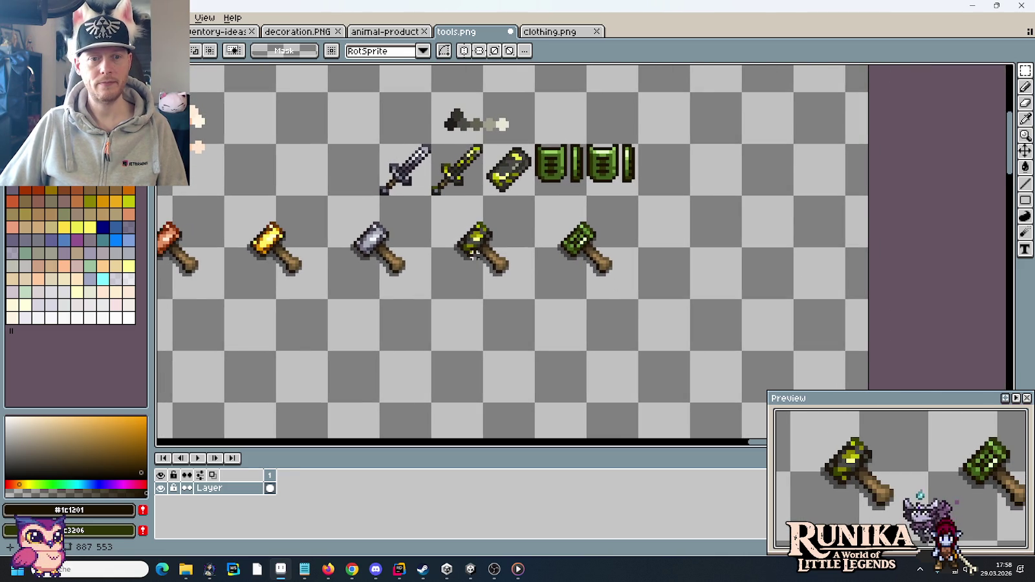
scroll(482, 253, "up", 1)
scroll(521, 272, "up", 2)
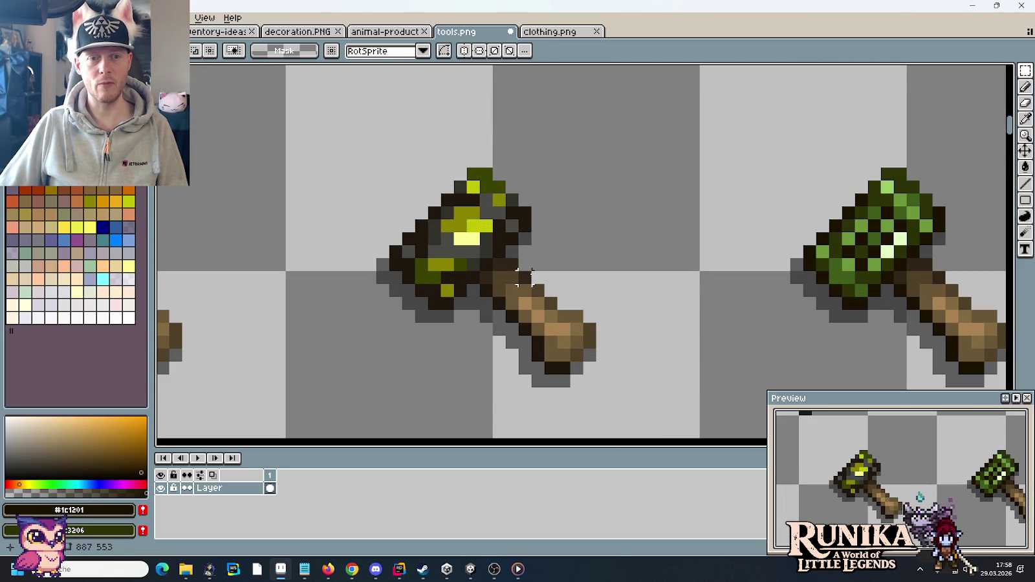
scroll(524, 277, "down", 1)
scroll(537, 281, "down", 1)
scroll(550, 286, "down", 1)
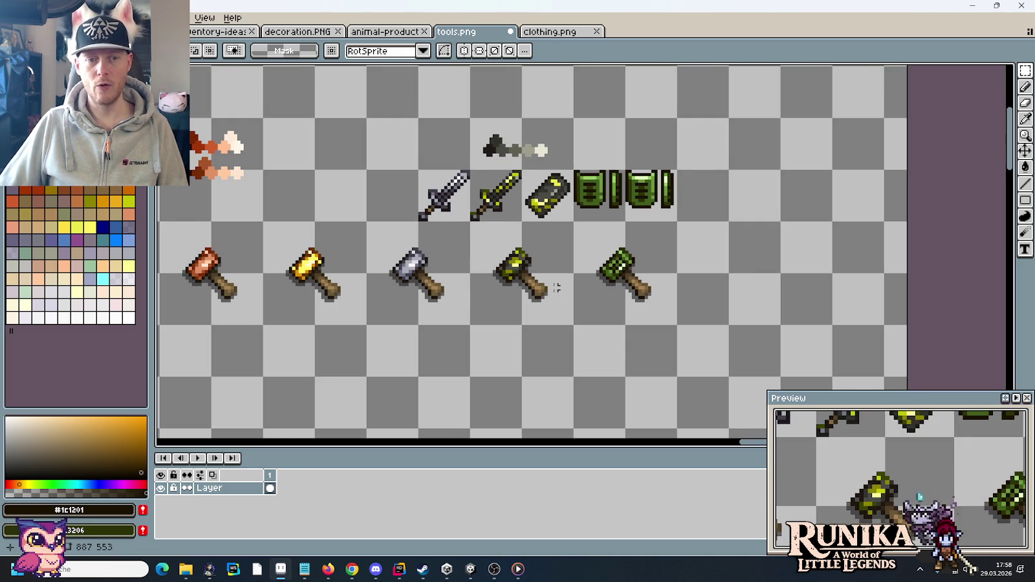
left_click_drag(557, 288, 637, 246)
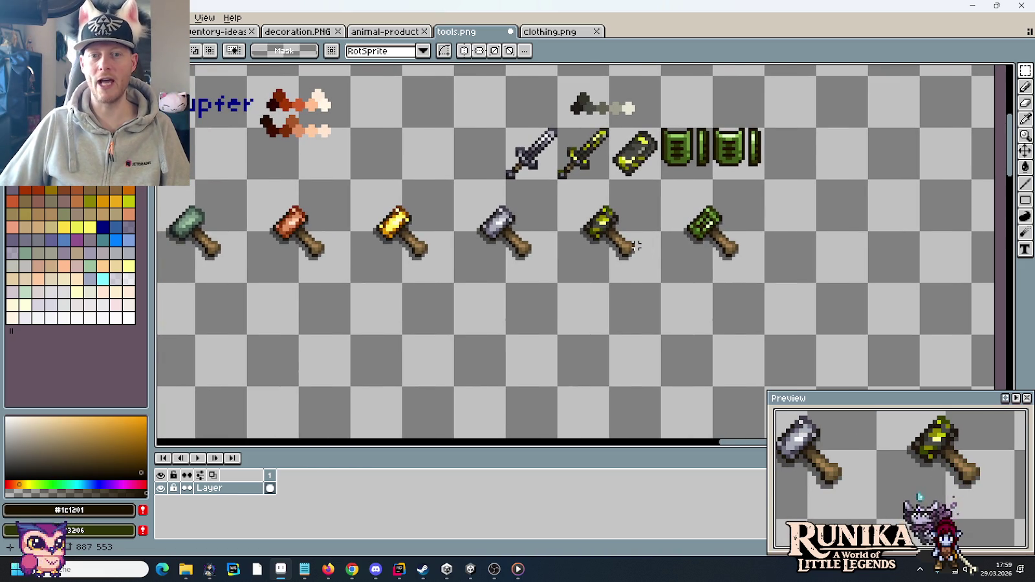
left_click_drag(609, 278, 764, 271)
left_click_drag(217, 176, 990, 326)
mouse_move(991, 291)
left_mouse_down()
mouse_move(890, 224)
mouse_move(731, 172)
left_mouse_up()
left_click(672, 314)
scroll(897, 316, "down", 1)
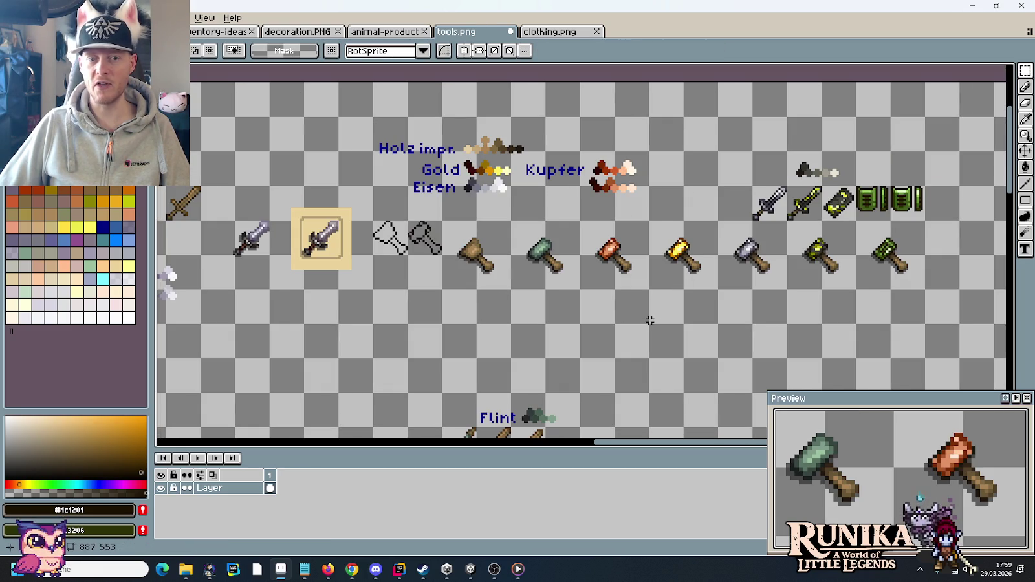
scroll(649, 320, "down", 1)
scroll(745, 250, "up", 1)
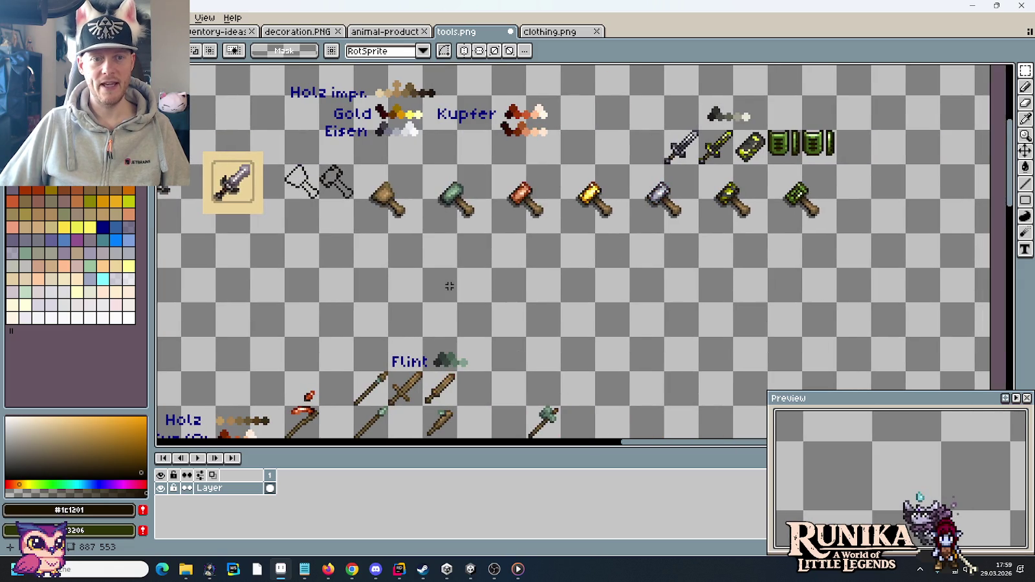
scroll(449, 286, "down", 1)
scroll(627, 223, "up", 3)
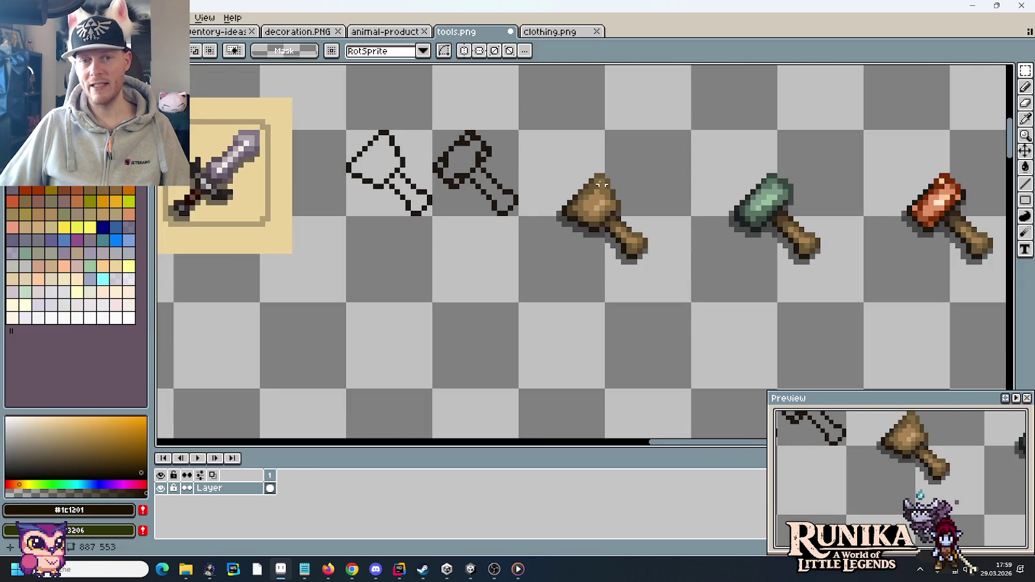
left_click_drag(548, 155, 685, 294)
left_click(741, 288)
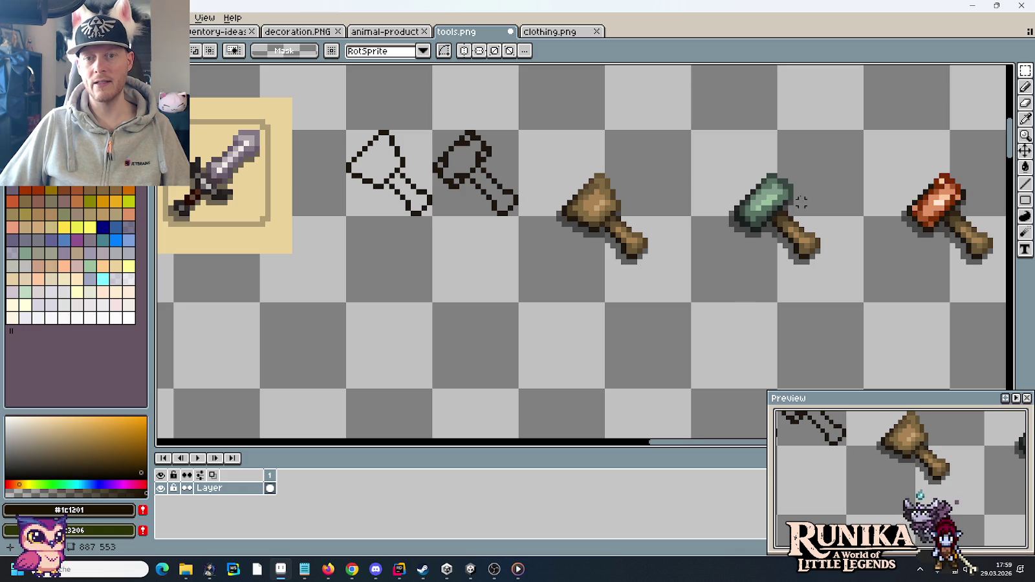
left_click_drag(815, 220, 735, 250)
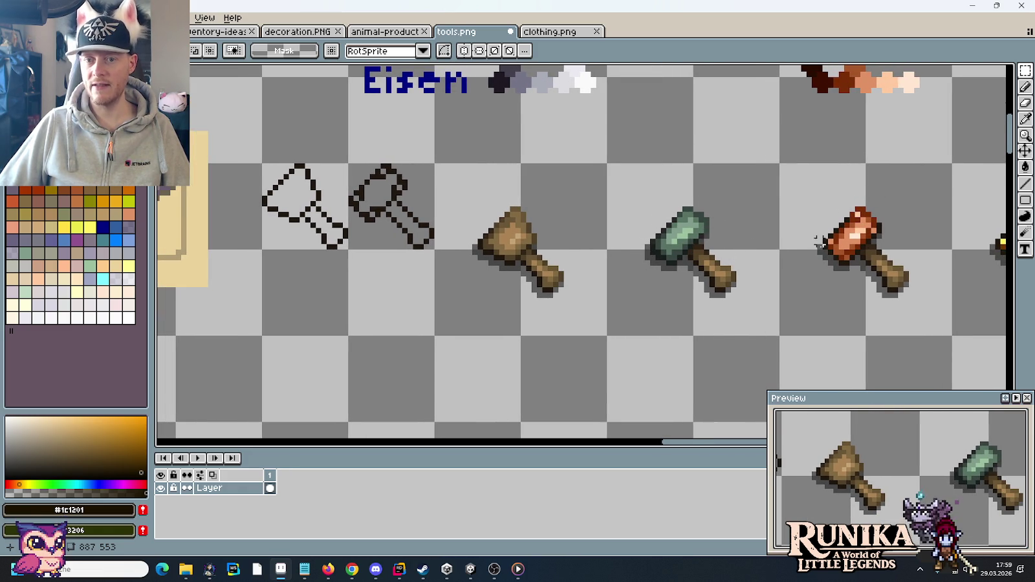
scroll(870, 230, "down", 1)
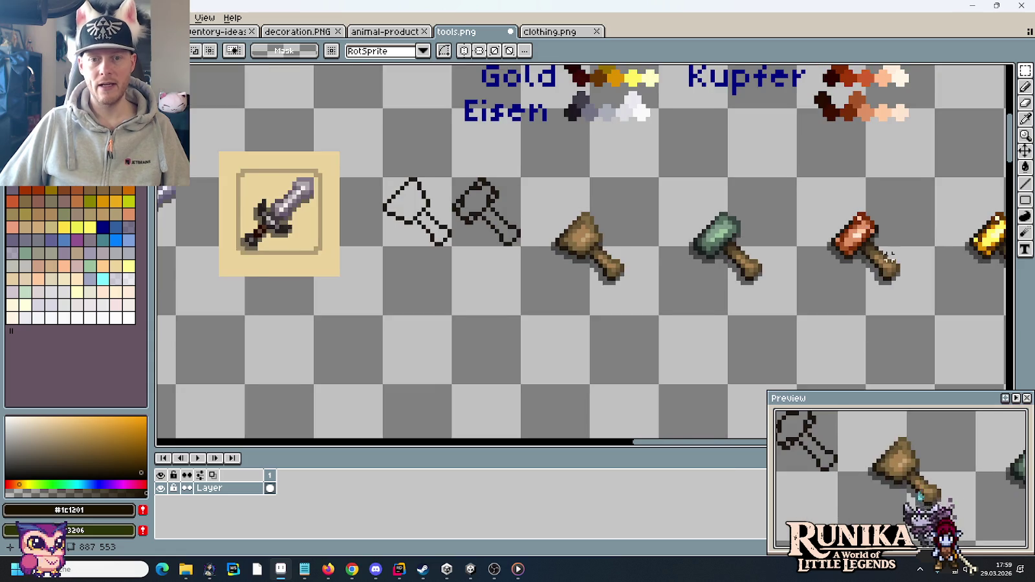
scroll(871, 230, "right", 3)
left_click_drag(680, 248, 363, 247)
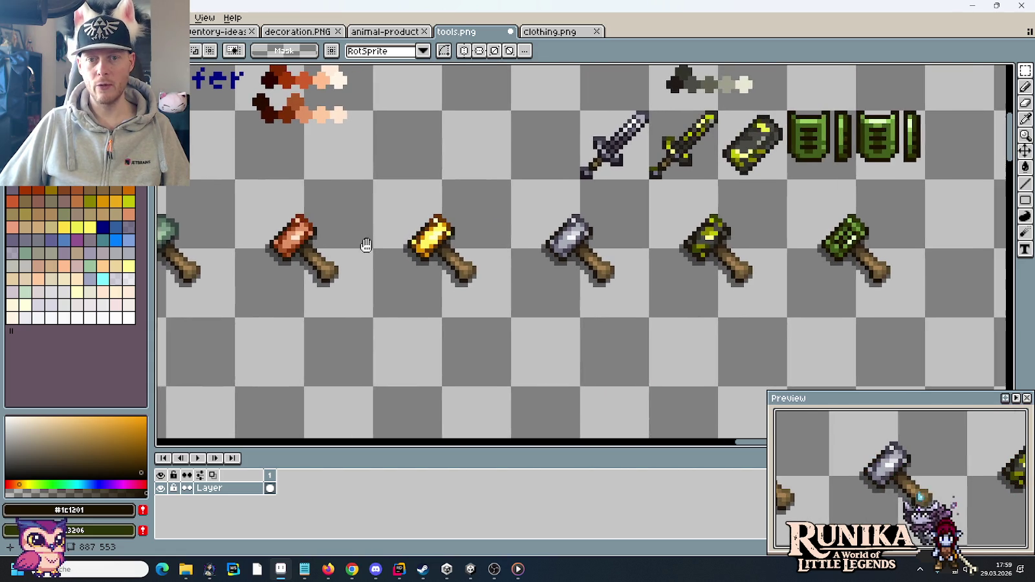
left_click_drag(236, 186, 598, 273)
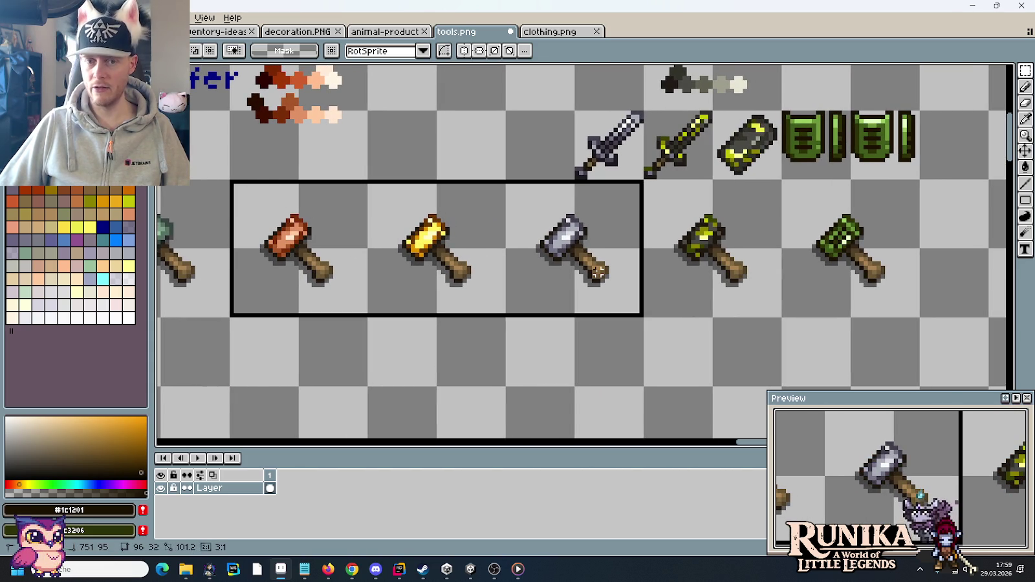
left_click(727, 306)
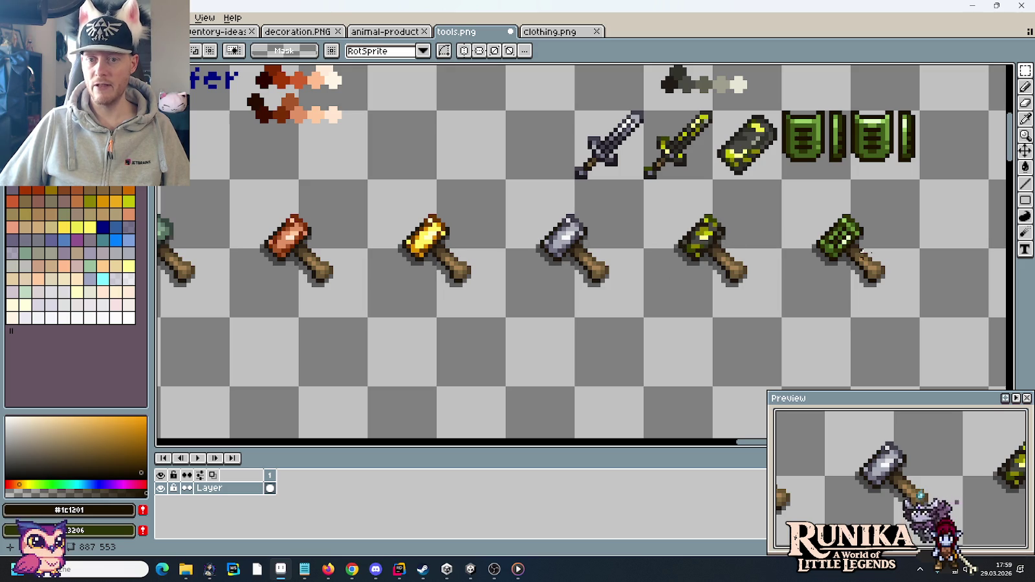
scroll(916, 246, "down", 1)
scroll(912, 281, "down", 1)
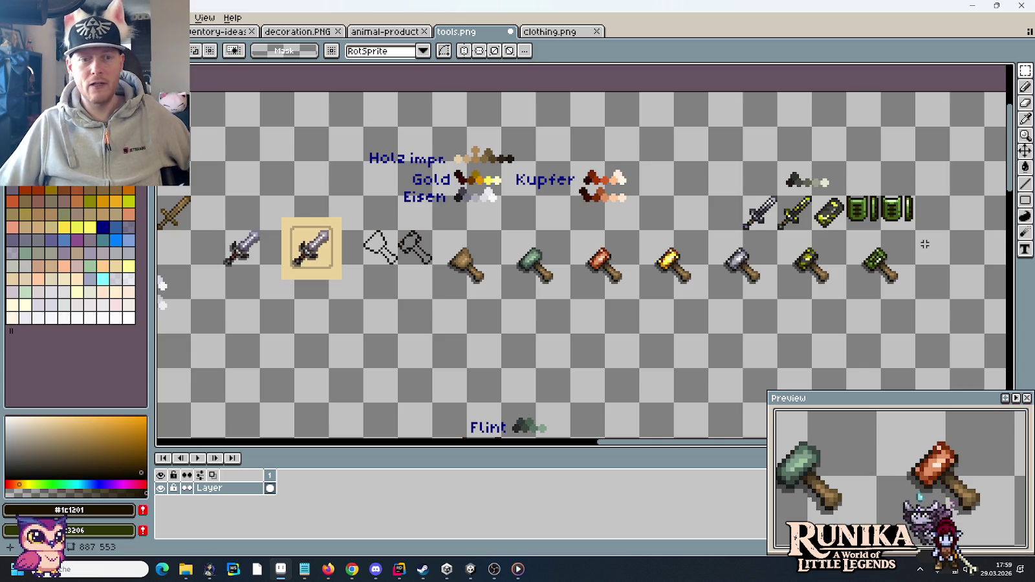
left_click_drag(489, 332, 717, 250)
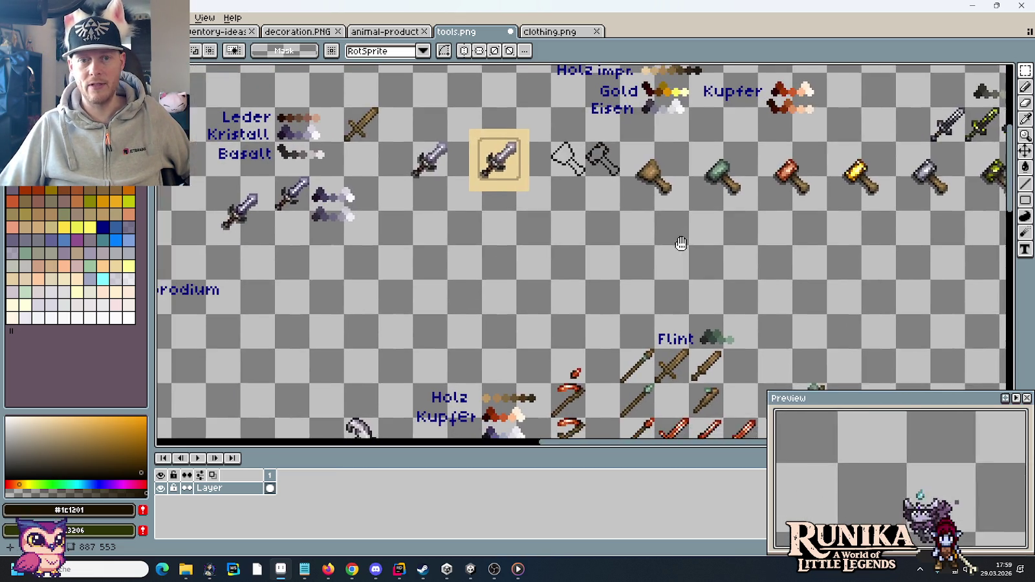
scroll(722, 255, "down", 1)
mouse_move(560, 304)
left_mouse_down()
mouse_move(636, 286)
mouse_move(618, 255)
mouse_move(586, 241)
left_mouse_up()
scroll(592, 259, "up", 1)
scroll(592, 259, "down", 1)
left_click_drag(478, 324, 492, 259)
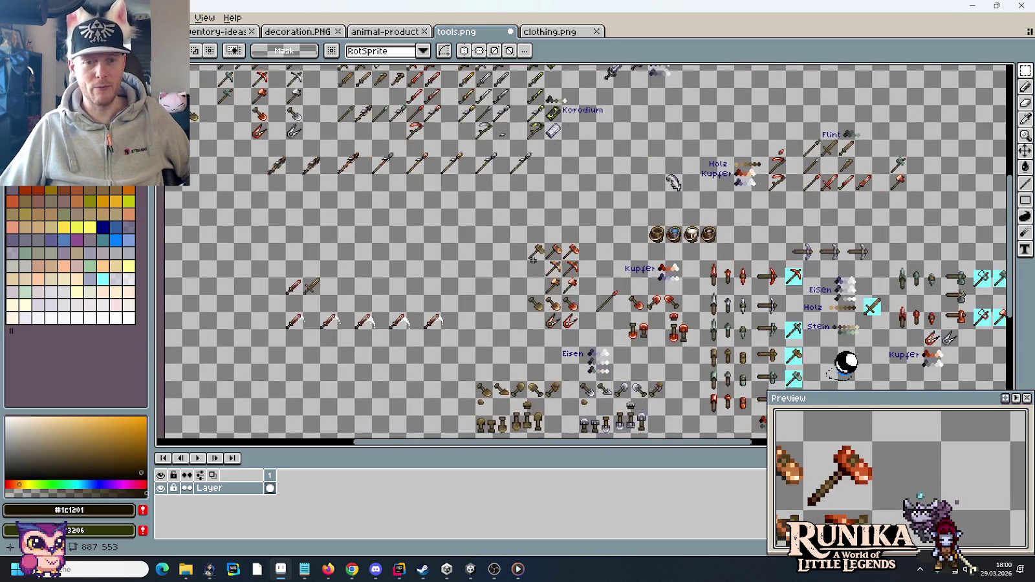
left_click_drag(557, 308, 582, 285)
scroll(513, 286, "up", 3)
left_click_drag(513, 286, 616, 399)
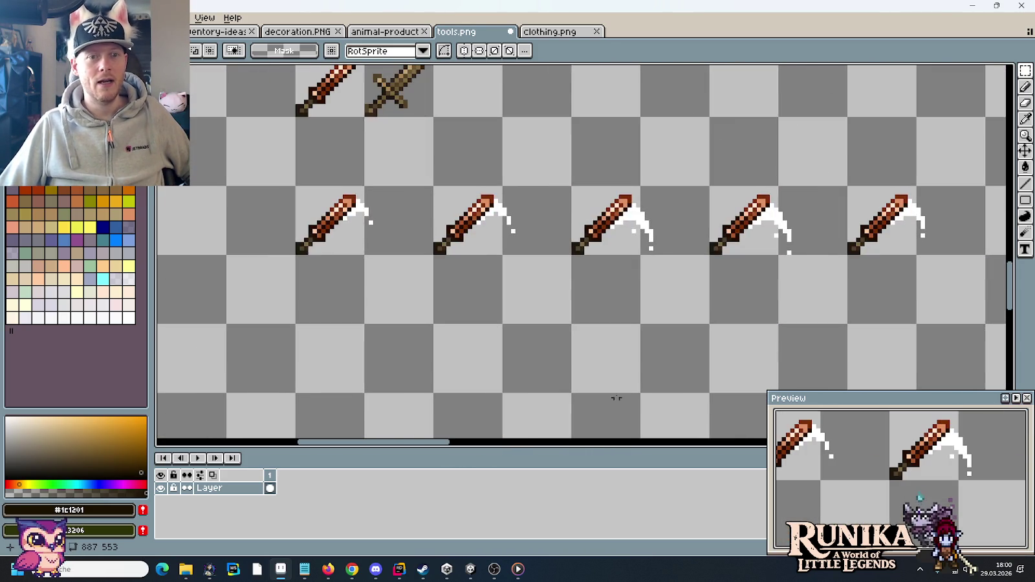
left_click_drag(294, 255, 987, 117)
left_click(653, 303)
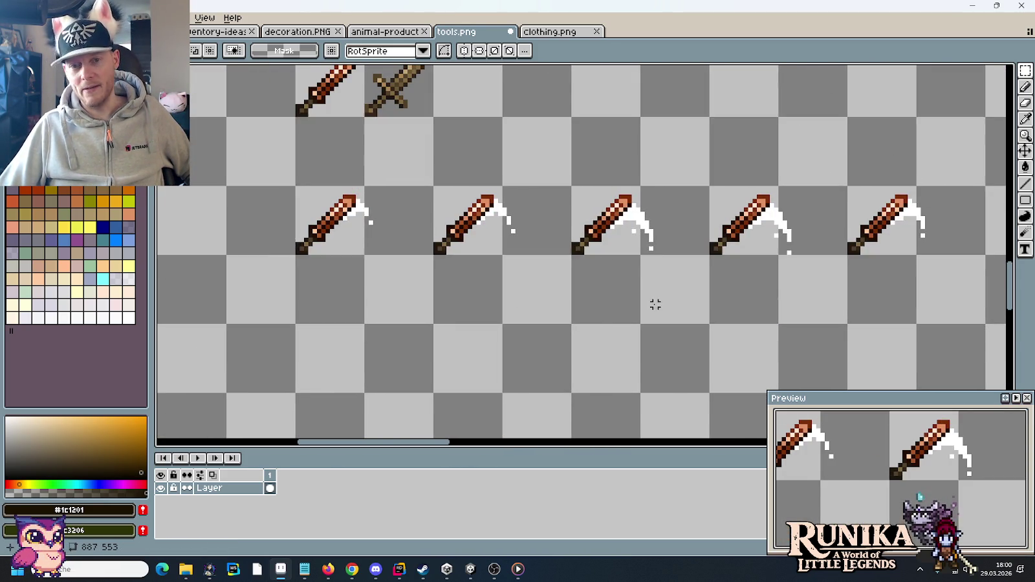
scroll(653, 302, "down", 3)
scroll(654, 303, "down", 2)
scroll(555, 298, "up", 4)
scroll(554, 298, "down", 2)
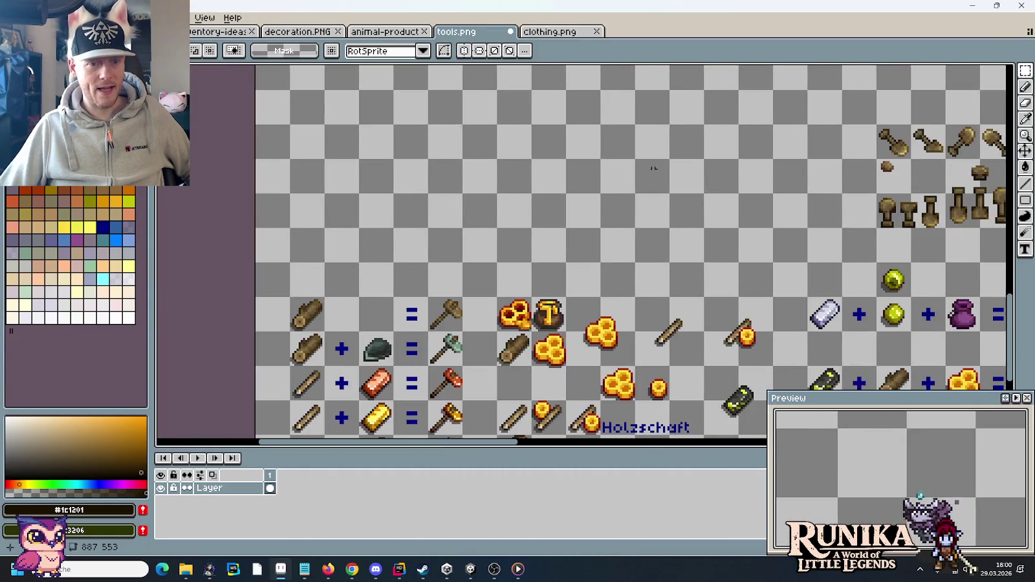
scroll(555, 298, "down", 1)
scroll(622, 236, "up", 1)
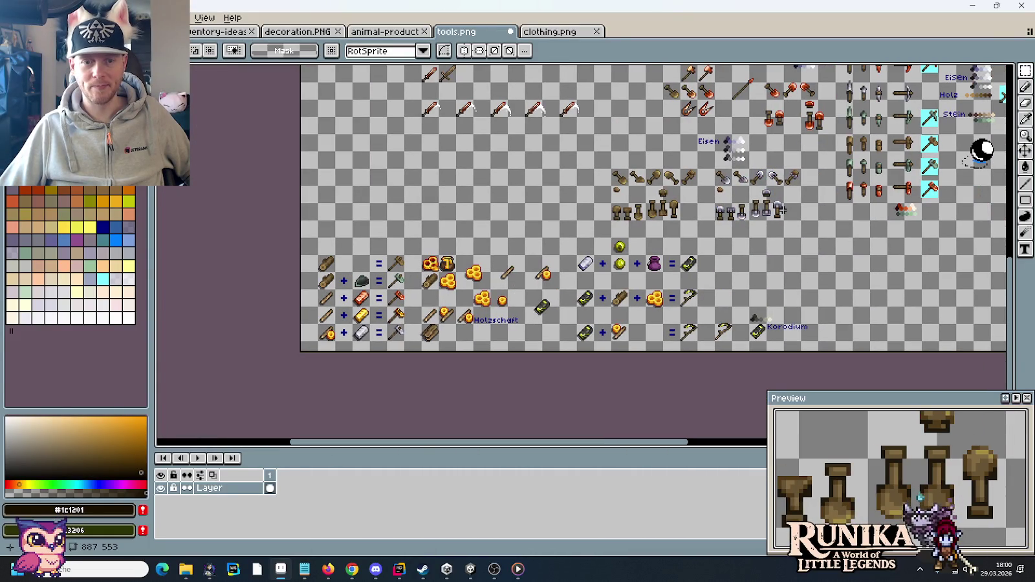
scroll(779, 143, "down", 2)
scroll(654, 176, "up", 1)
scroll(624, 247, "up", 1)
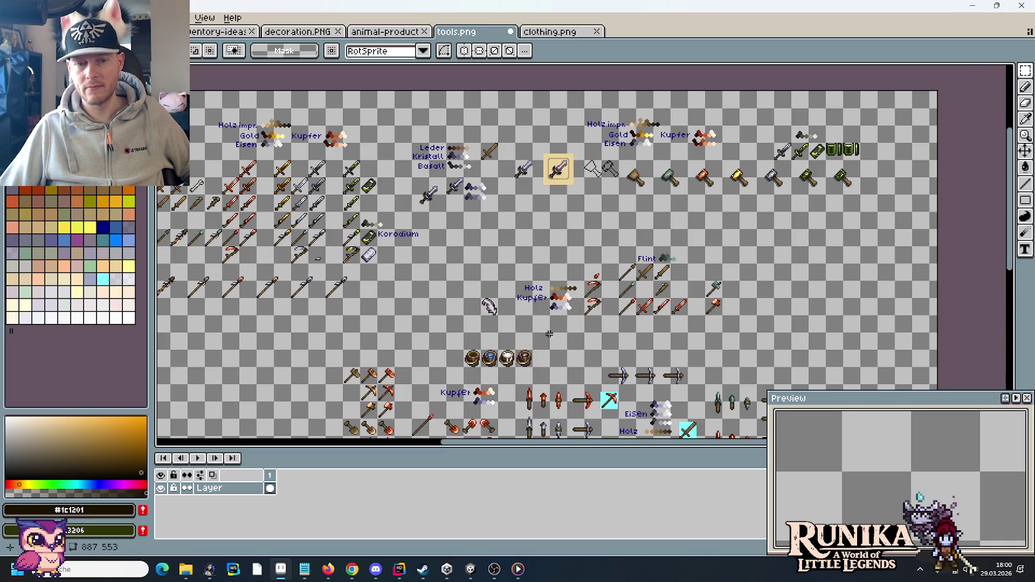
scroll(603, 265, "up", 2)
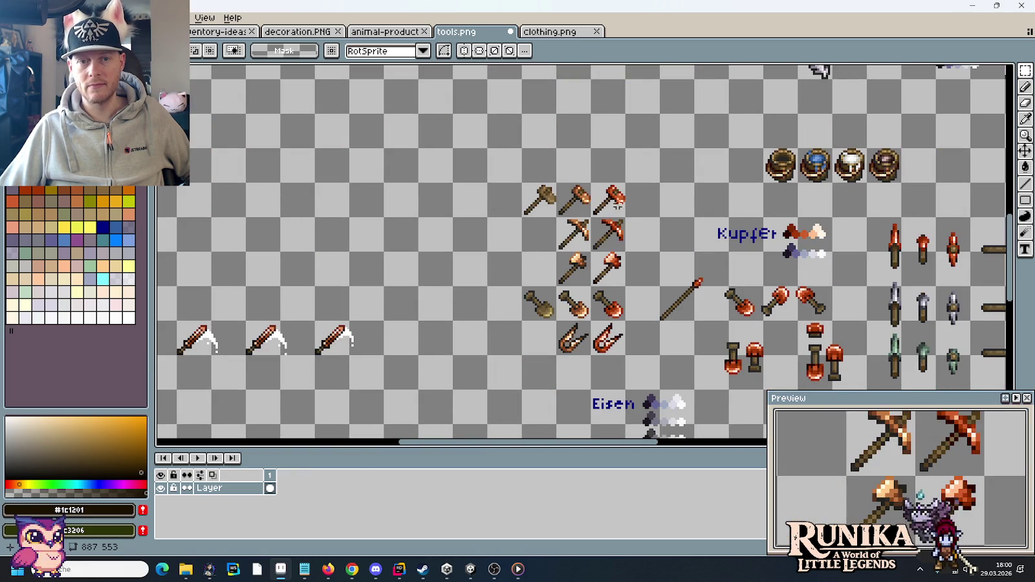
Select the copper tool column, pan across the sheet, and switch to File Explorer
left_click(618, 193)
left_click_drag(618, 216, 611, 310)
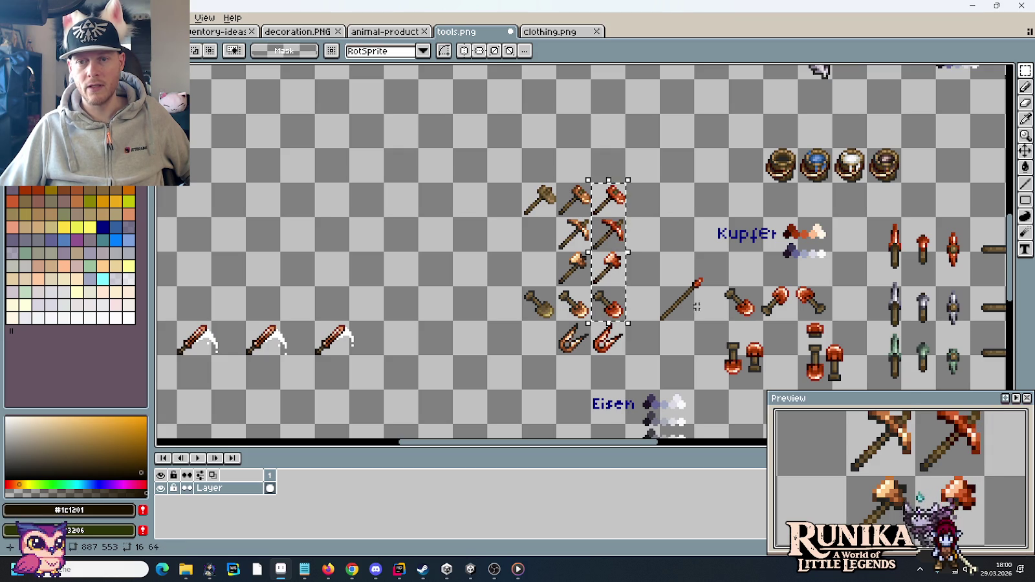
mouse_move(801, 299)
left_mouse_down()
mouse_move(358, 196)
mouse_move(591, 115)
mouse_move(682, 324)
left_mouse_up()
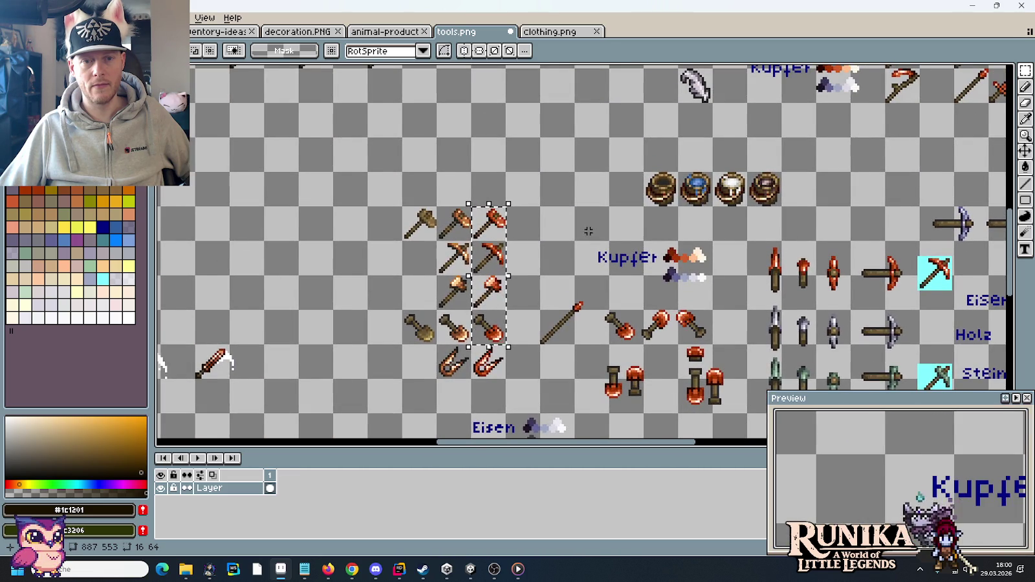
scroll(588, 231, "down", 2)
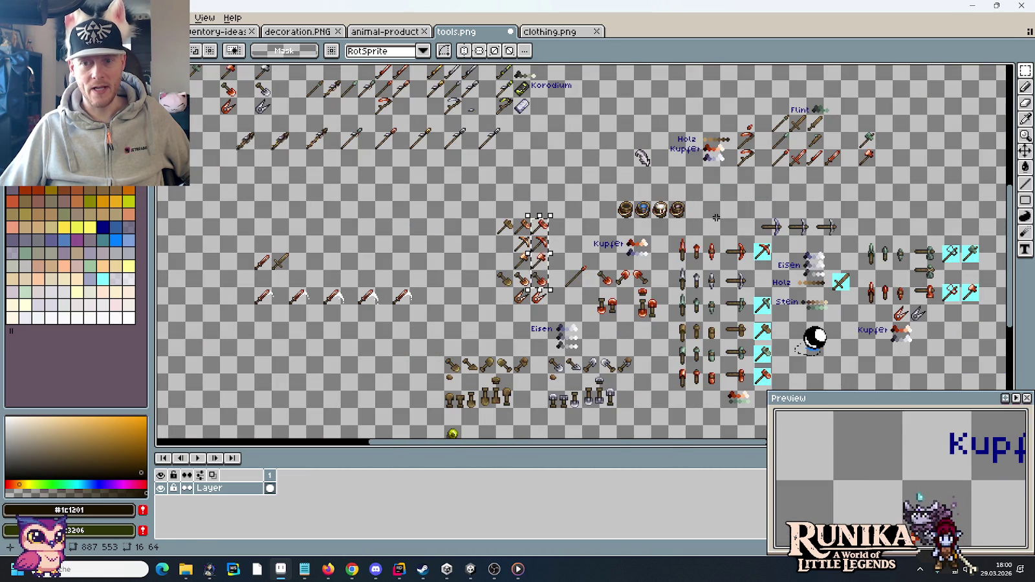
mouse_move(717, 218)
left_mouse_down()
mouse_move(744, 339)
mouse_move(765, 376)
left_mouse_up()
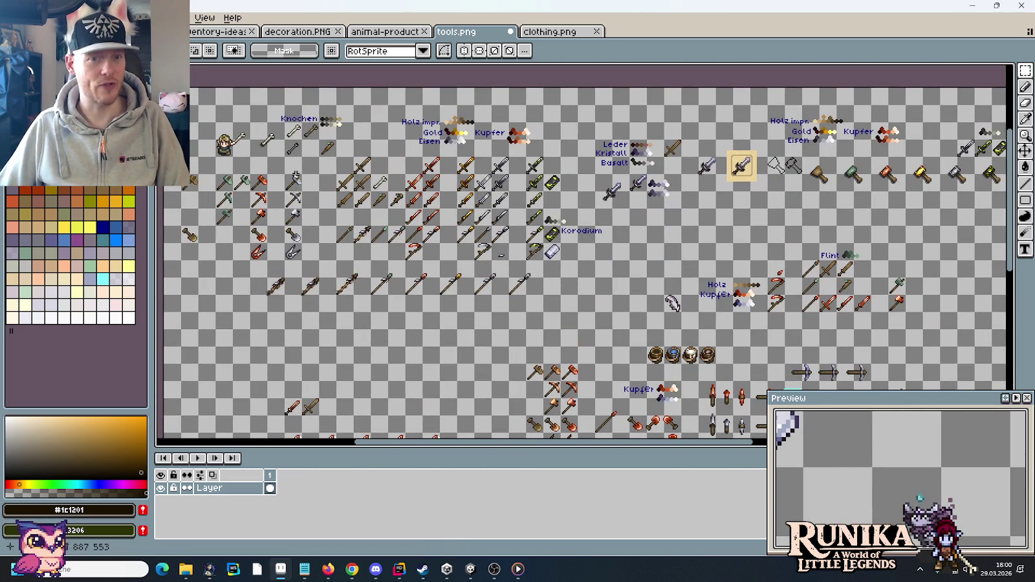
key("alt+Tab")
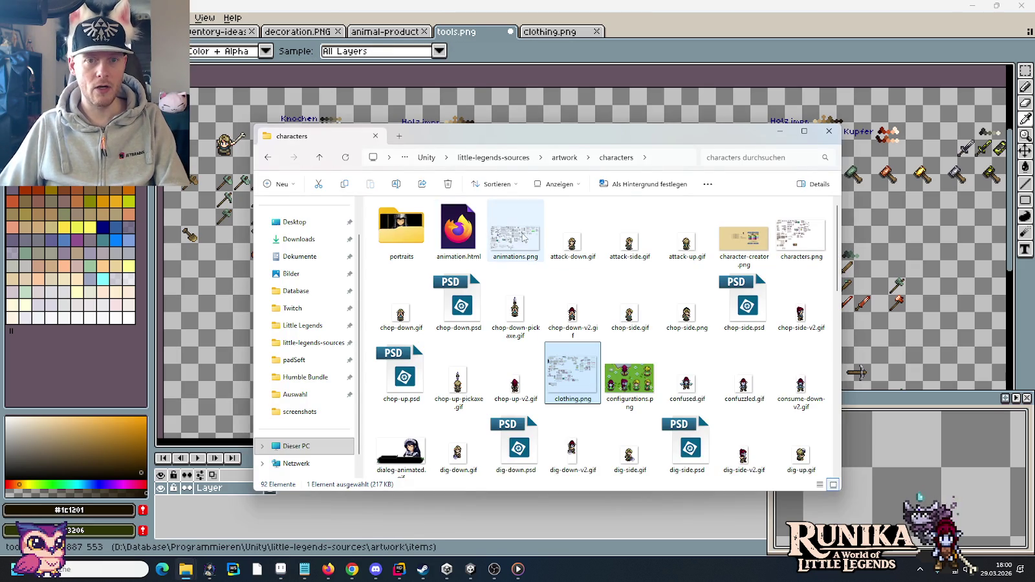
Go up to artwork, open the items folder, then return to the Aseprite editor
key("alt+Up")
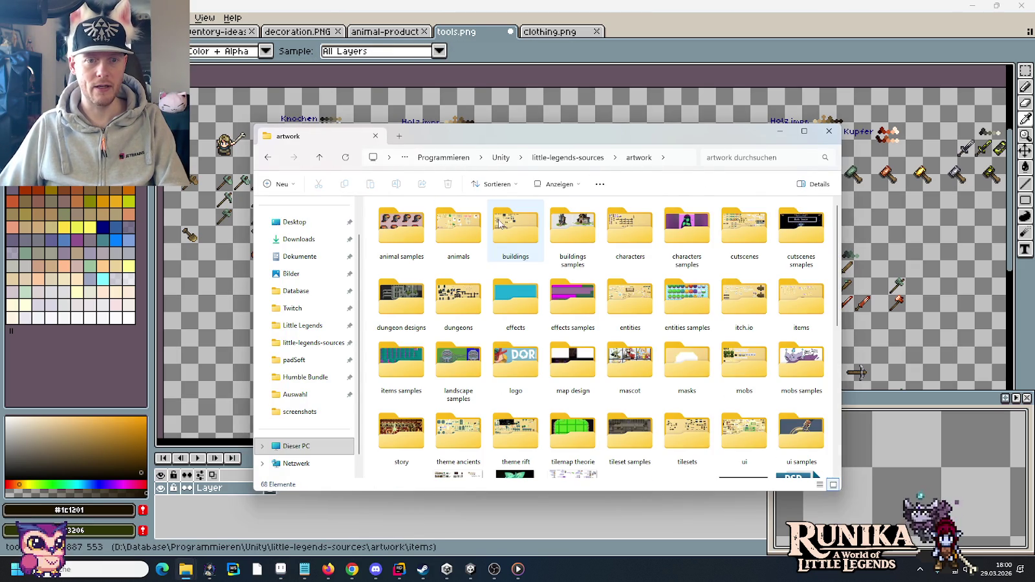
double_click(782, 311)
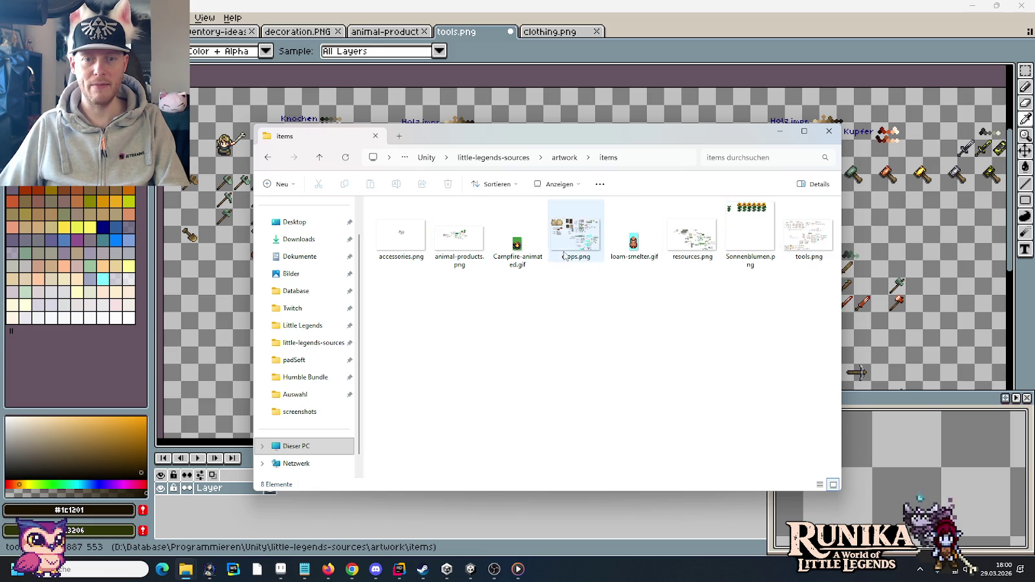
left_click(869, 271)
scroll(869, 272, "down", 2)
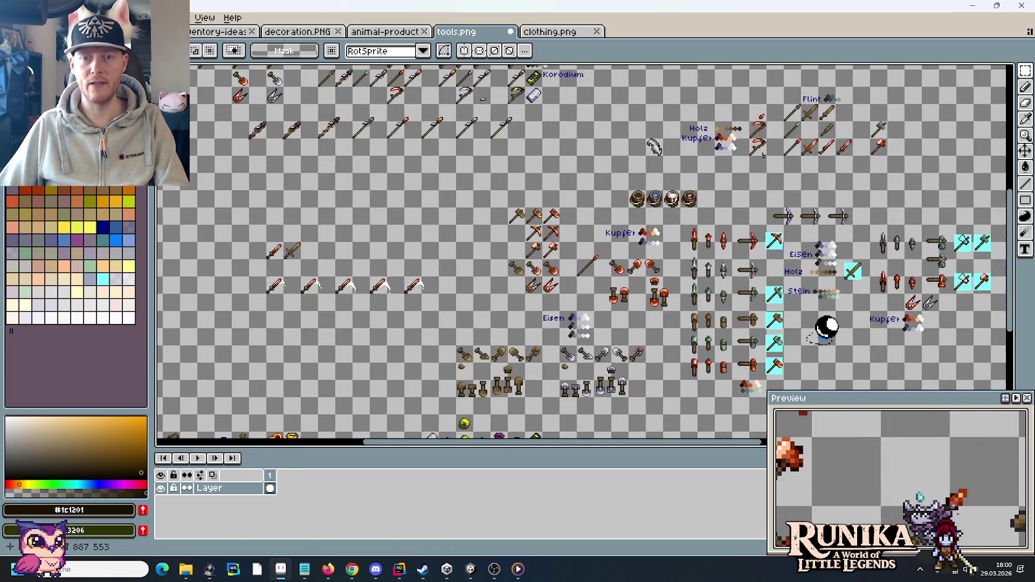
Pan down to the crafting-recipe rows and save tools.png with Ctrl+S
left_click_drag(825, 324, 669, 298)
scroll(670, 297, "up", 2)
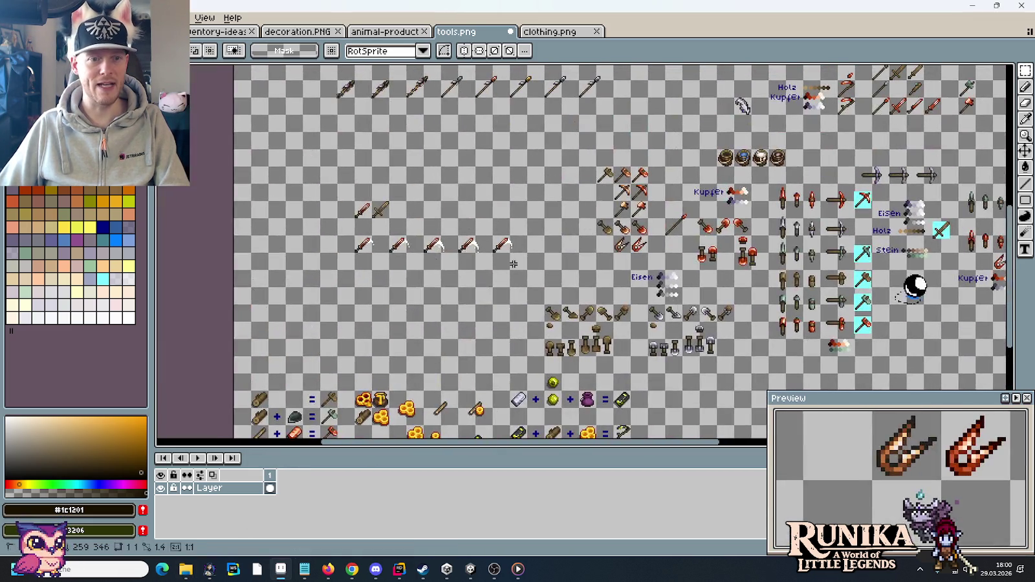
left_click_drag(495, 347, 535, 159)
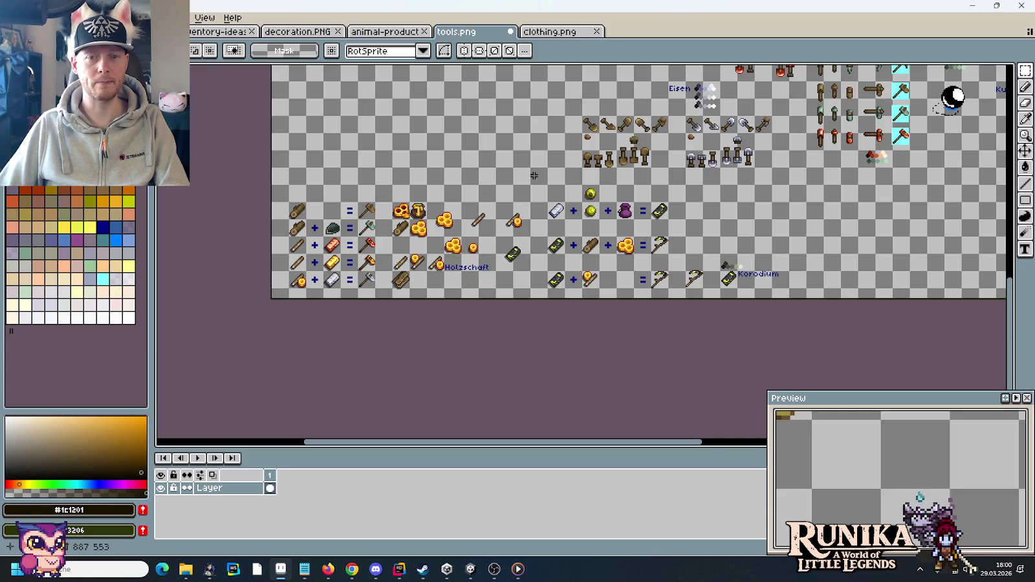
key("ctrl+s")
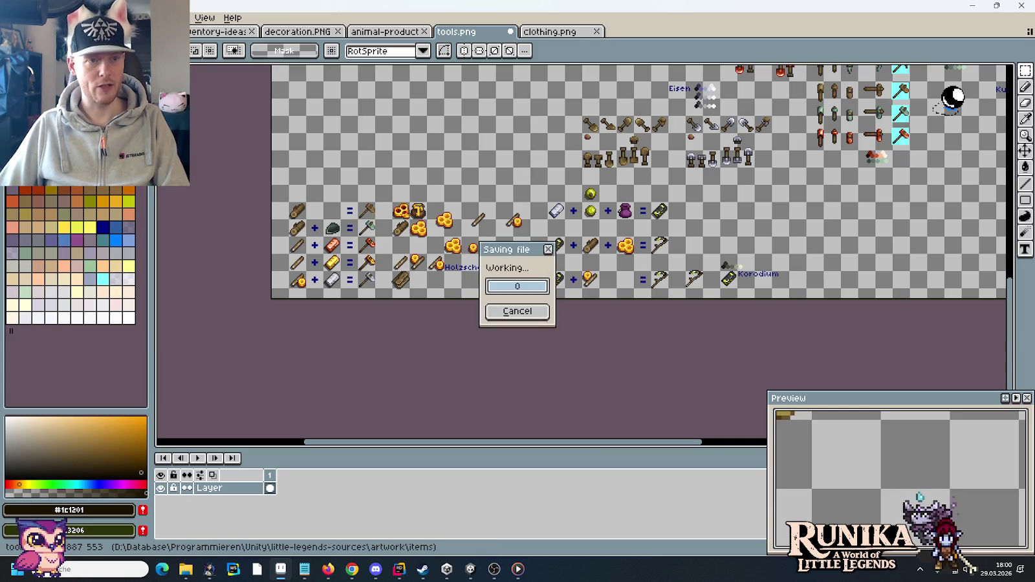
left_click(39, 17)
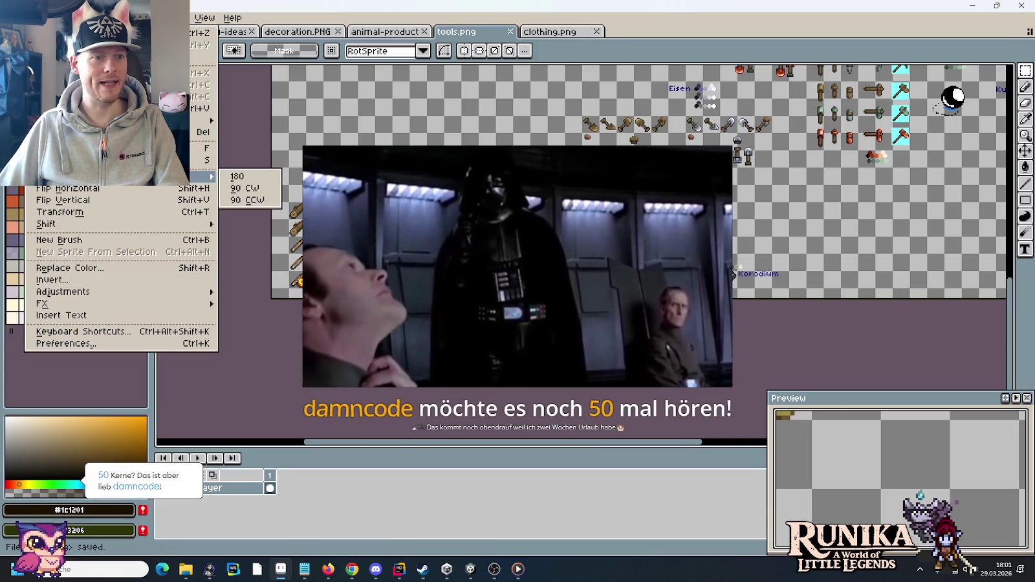
mouse_move(121, 176)
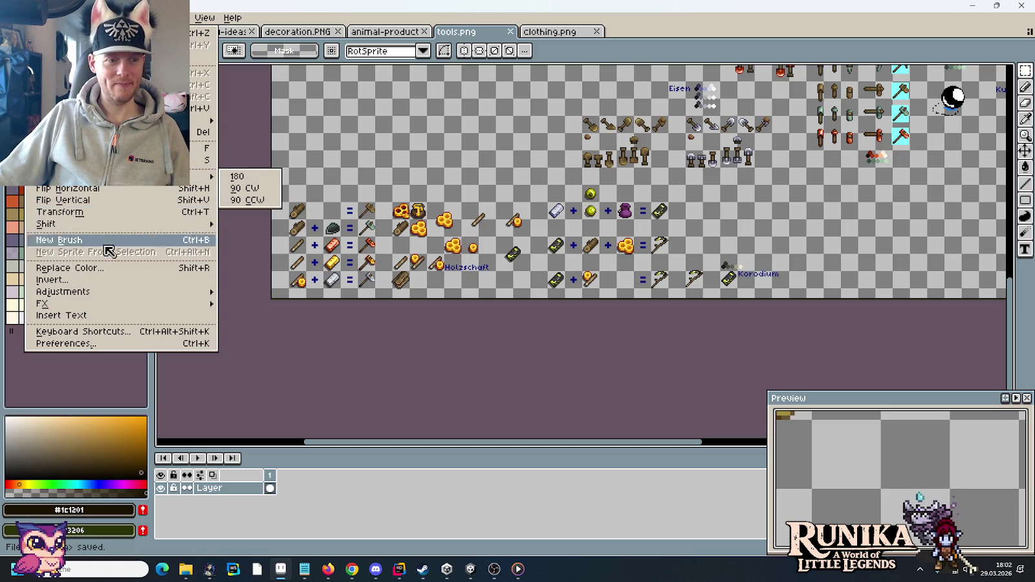
Try entering 900 and 1024 in the Canvas Size dialog, then cancel it
key("Escape")
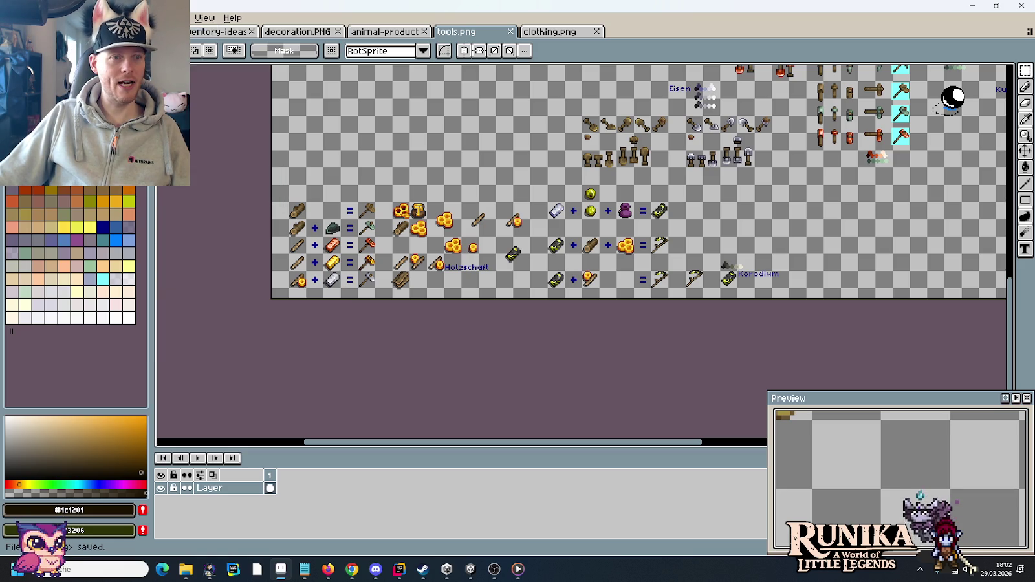
key("ctrl+alt+c")
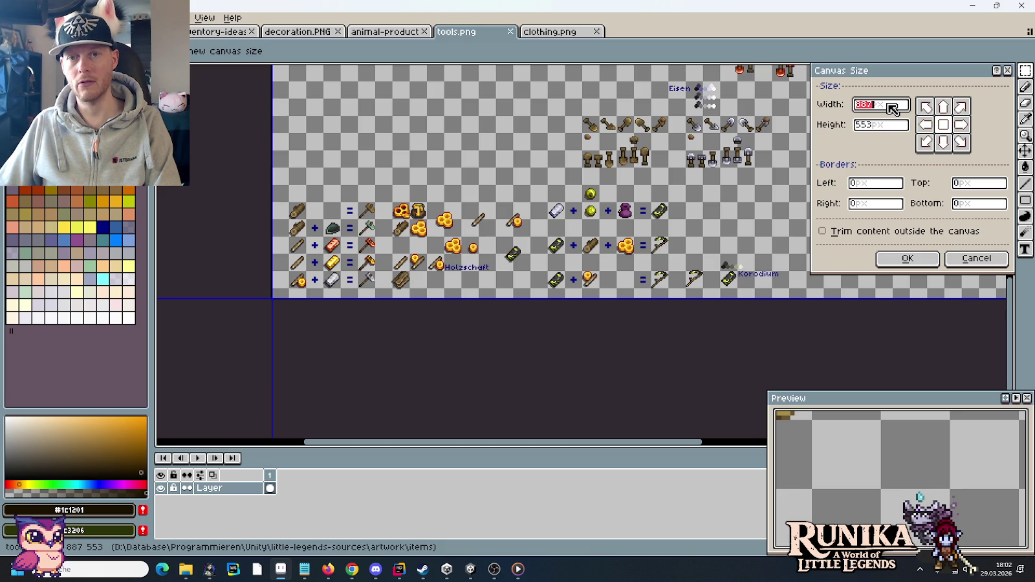
type("900")
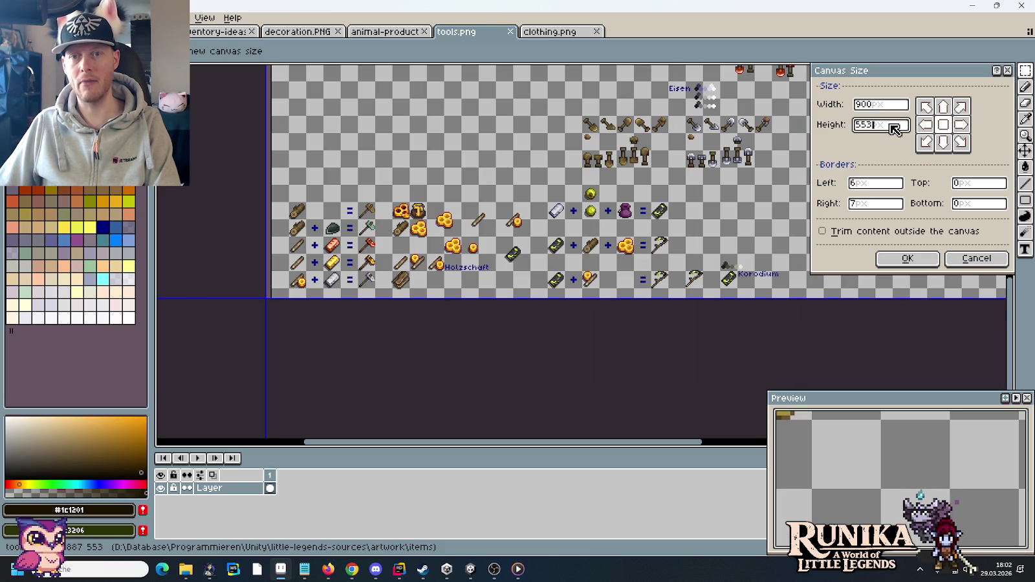
double_click(893, 125)
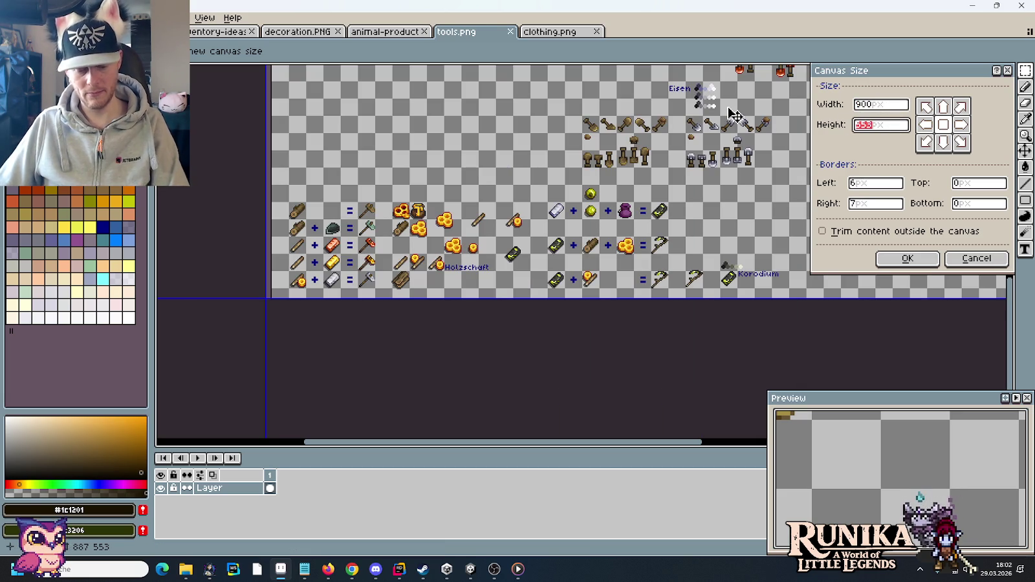
type("900")
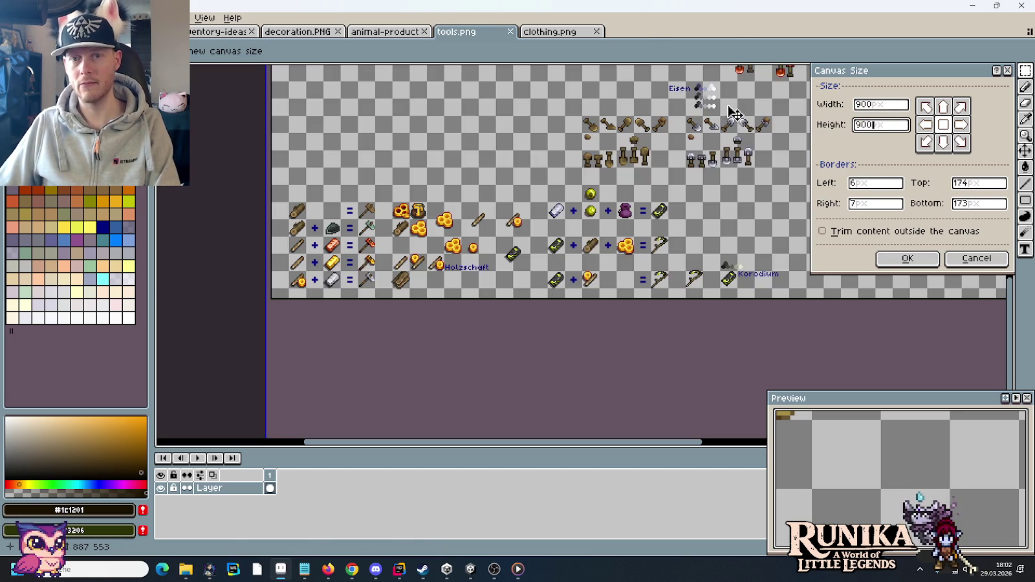
double_click(890, 107)
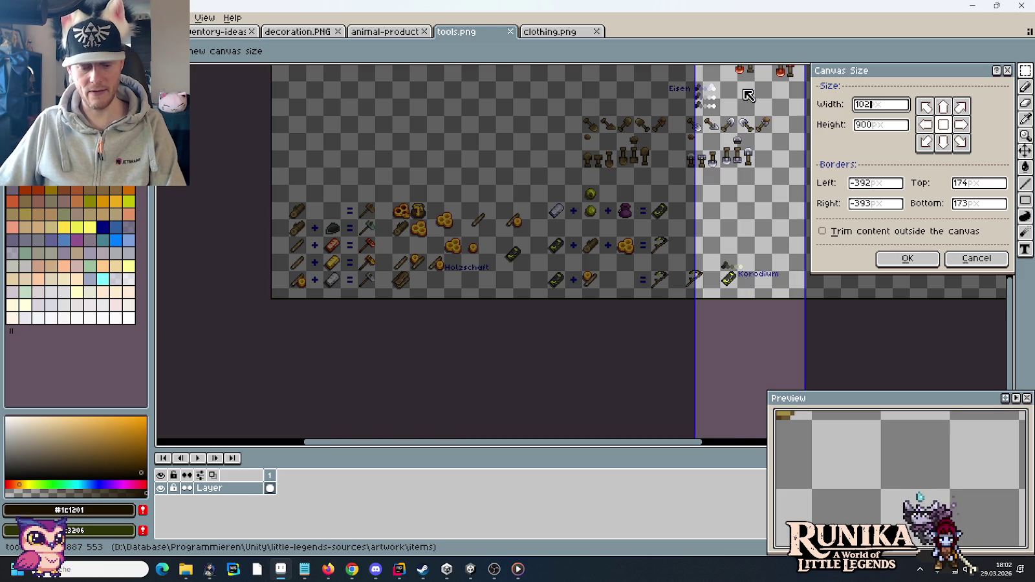
type("1024")
left_click(873, 126)
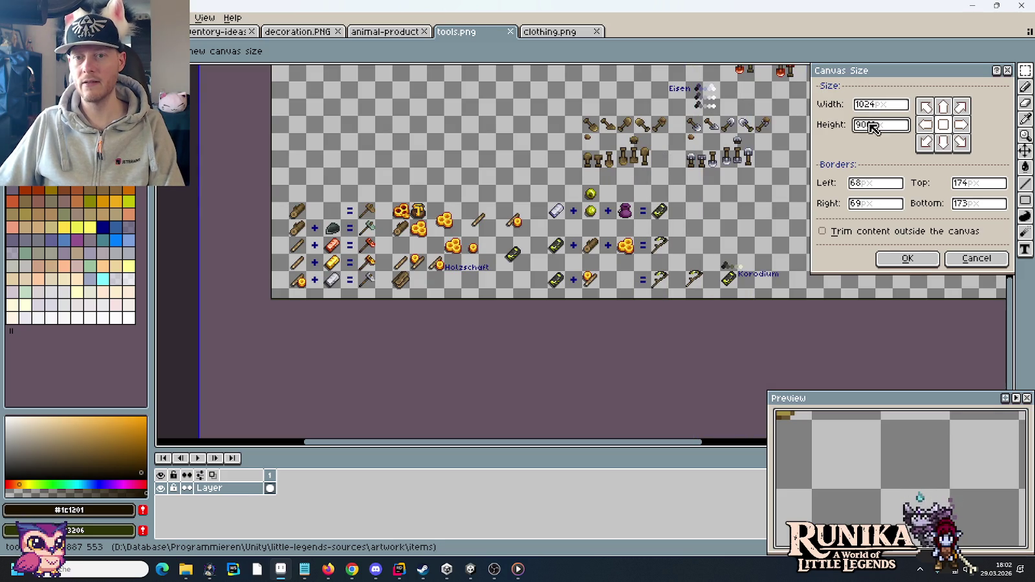
double_click(873, 126)
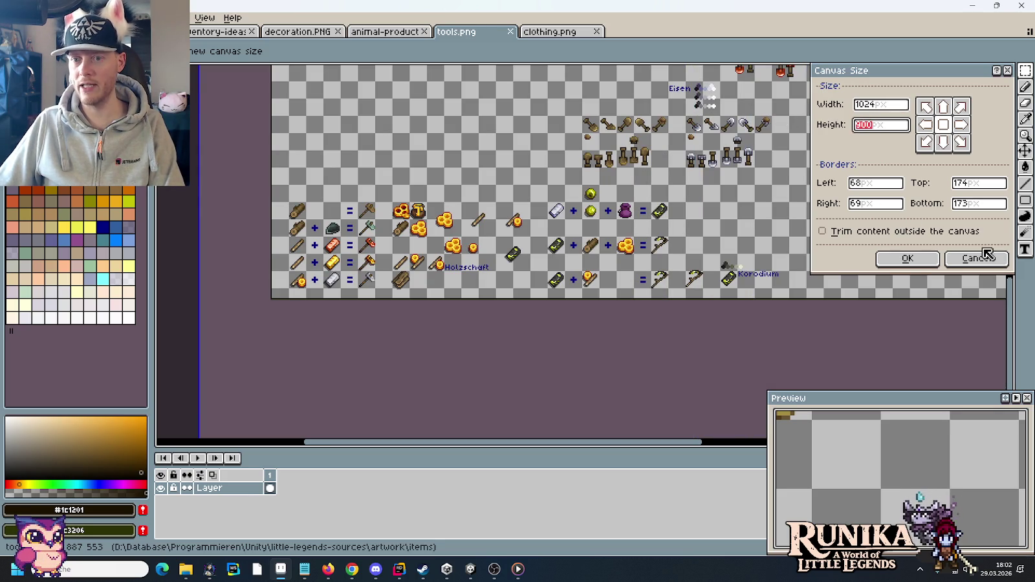
left_click(983, 258)
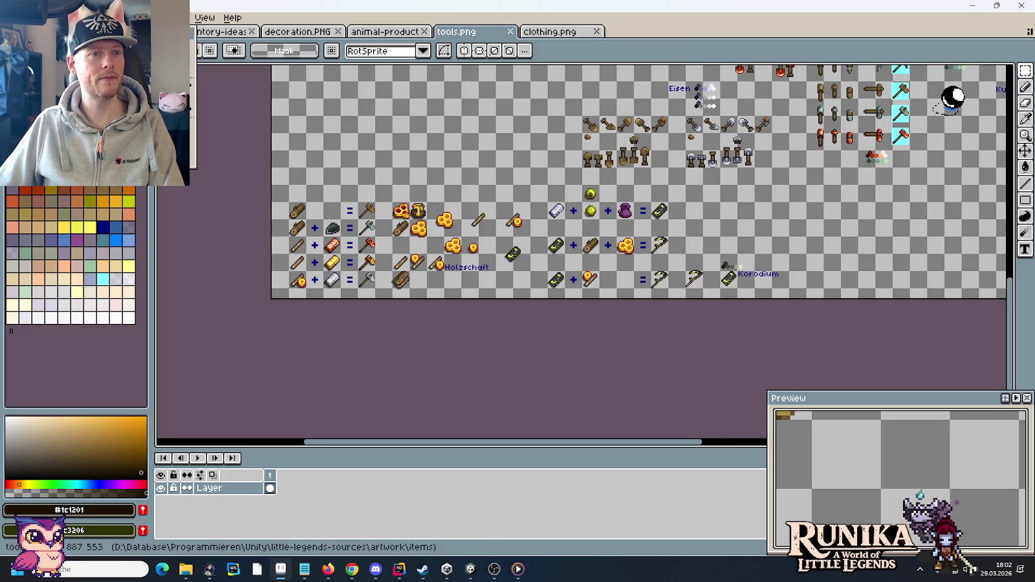
Resize the tools.png canvas to 1024 × 768 pixels
key("ctrl+alt+c")
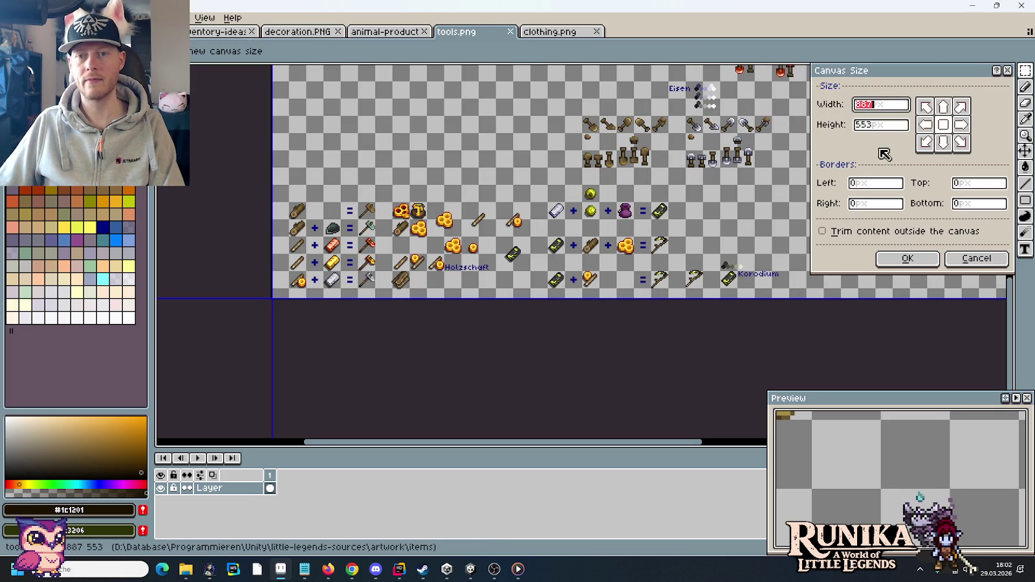
type("10")
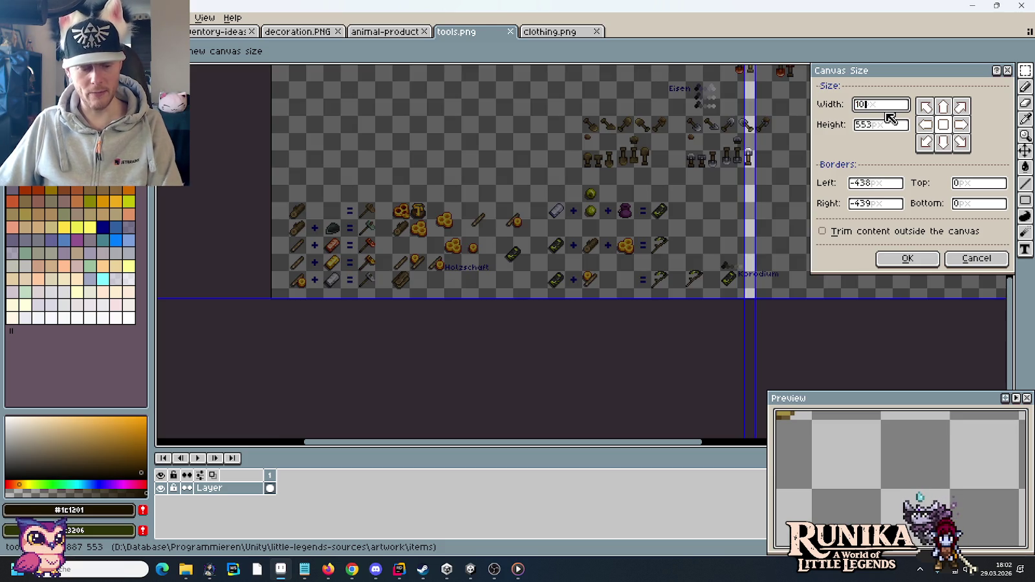
type("24")
key("Tab")
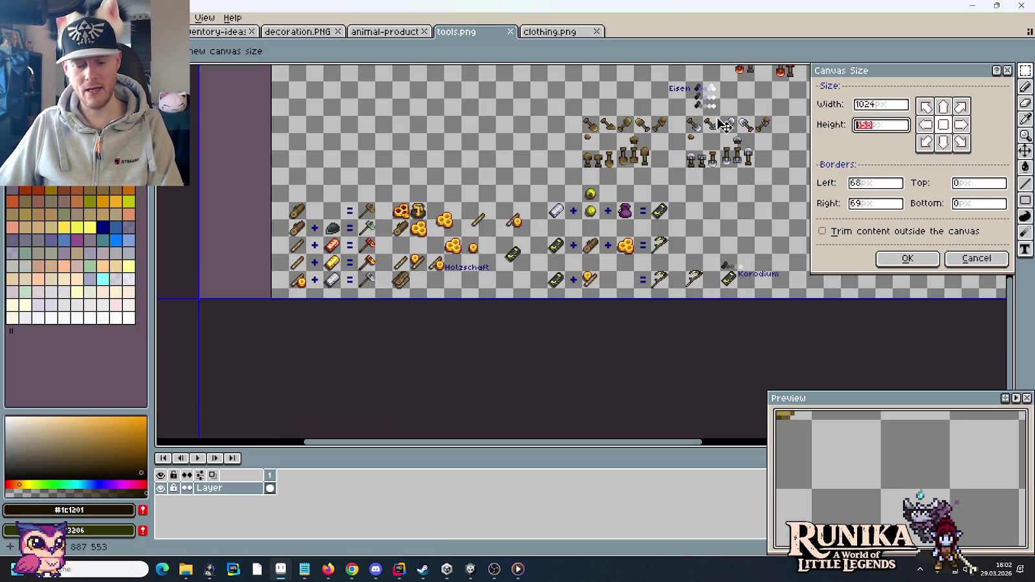
type("768")
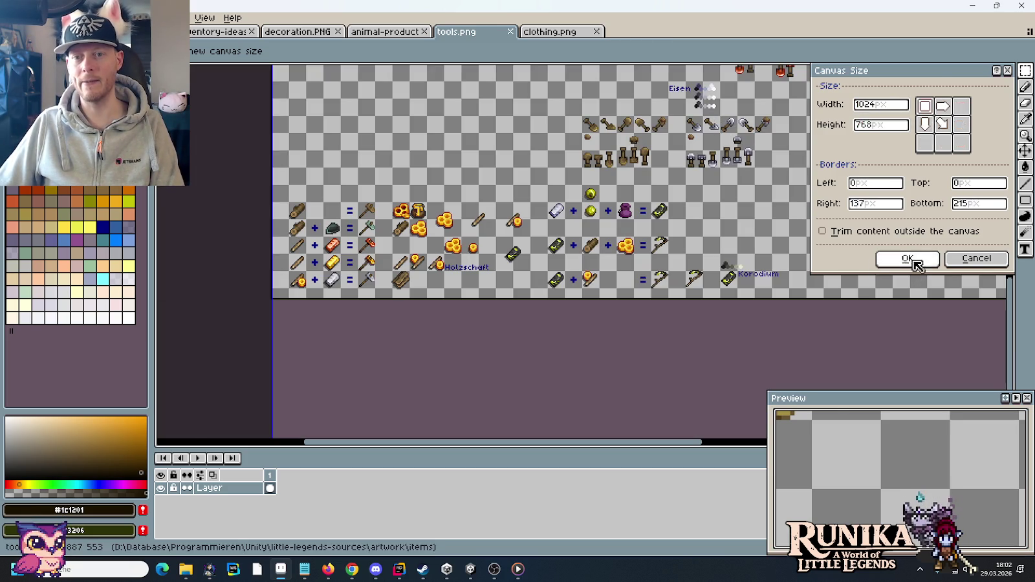
left_click(907, 258)
scroll(639, 249, "down", 3)
Marquee the Holzschaft and Korodium recipe rows and drop them at the bottom of the canvas
scroll(649, 279, "up", 2)
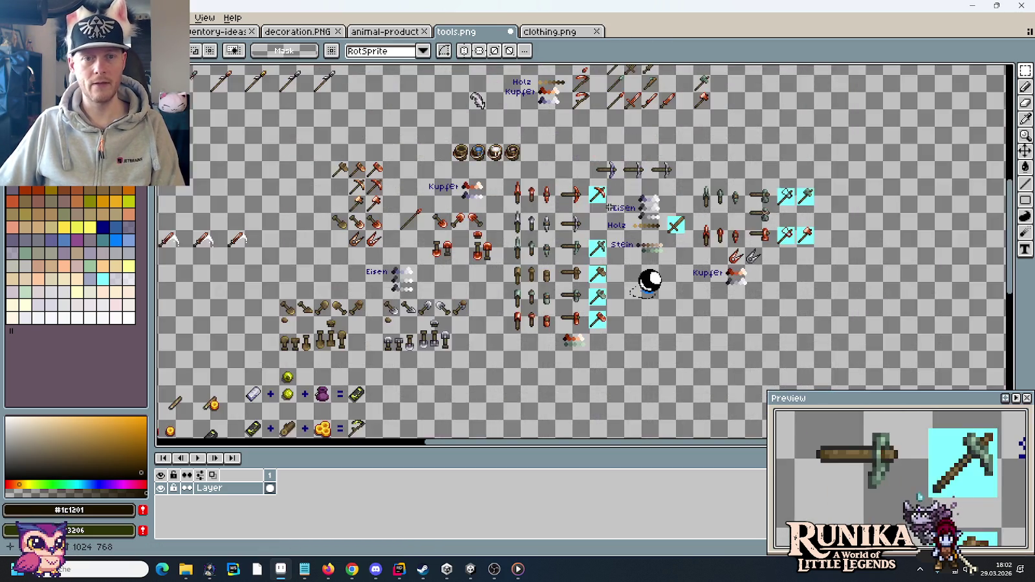
scroll(793, 191, "up", 1)
scroll(778, 94, "down", 1)
scroll(608, 158, "up", 1)
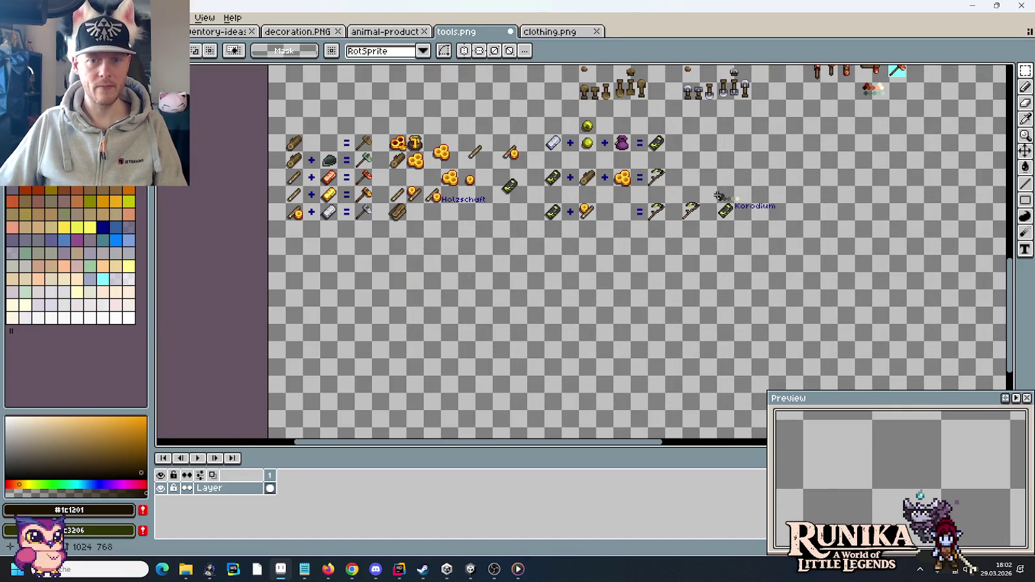
left_click_drag(783, 219, 269, 120)
mouse_move(414, 207)
left_mouse_down()
mouse_move(472, 445)
mouse_move(394, 142)
left_mouse_up()
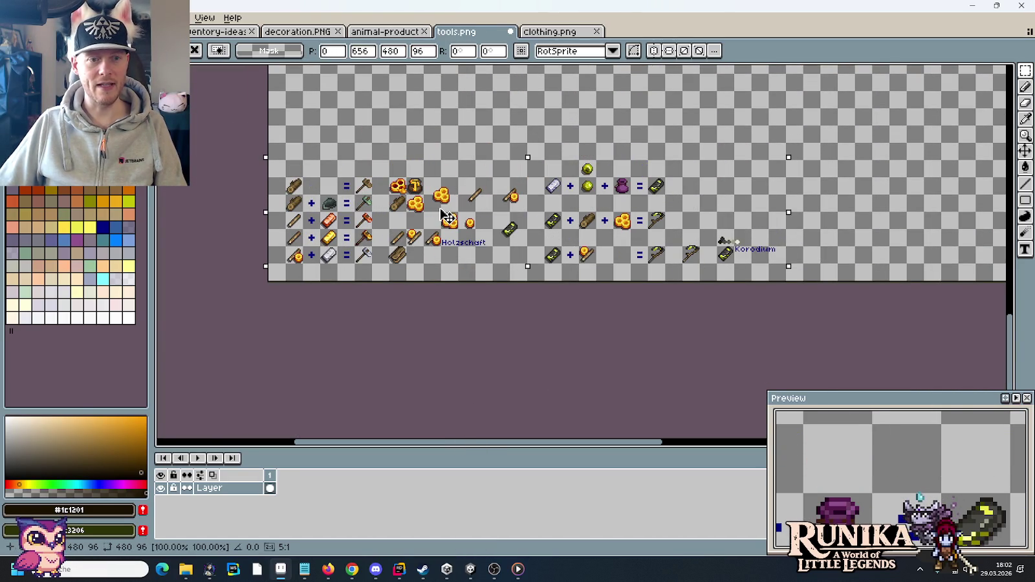
left_click(394, 142)
scroll(335, 226, "up", 1)
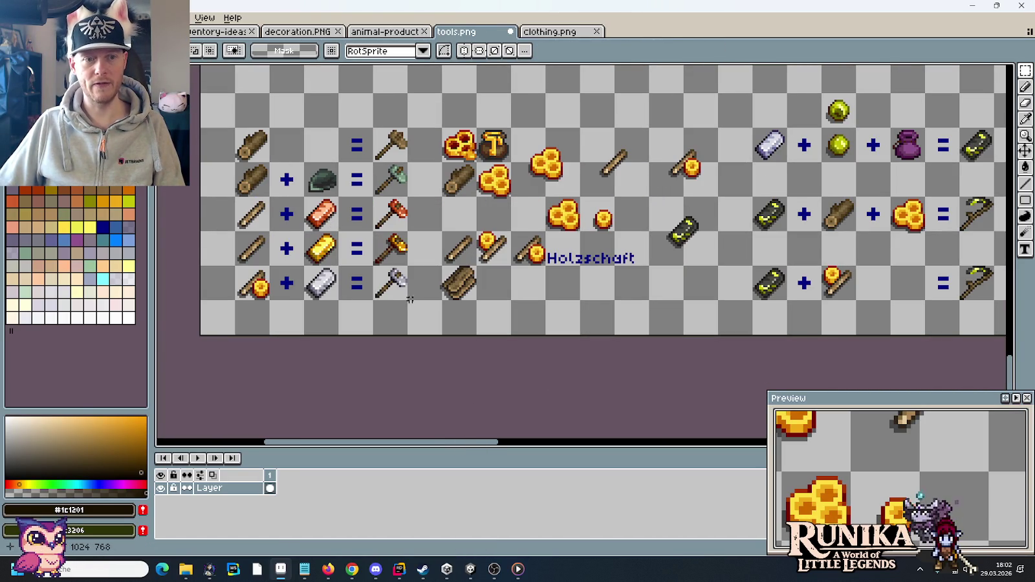
left_click_drag(257, 169, 390, 170)
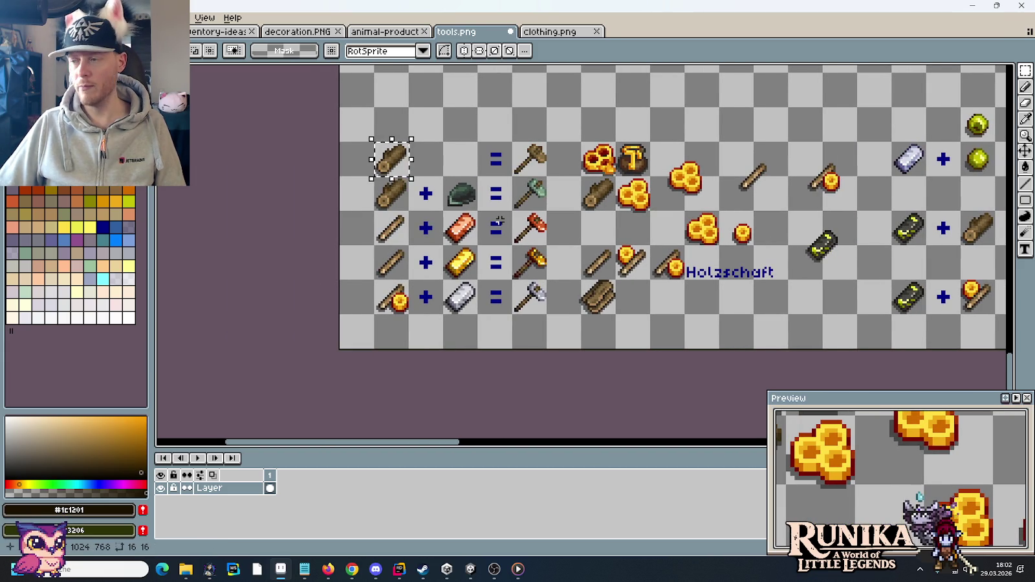
Select the stick with the tool below it, then the gold-tipped sprite in the bottom row
left_click_drag(375, 209, 399, 264)
left_click_drag(391, 311, 393, 317)
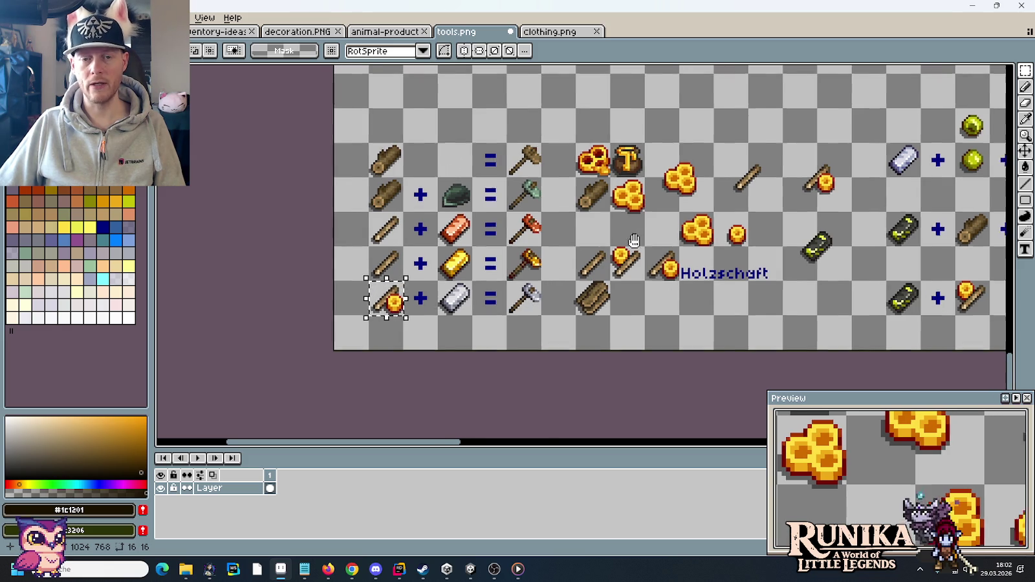
scroll(505, 239, "right", 5)
scroll(453, 201, "right", 3)
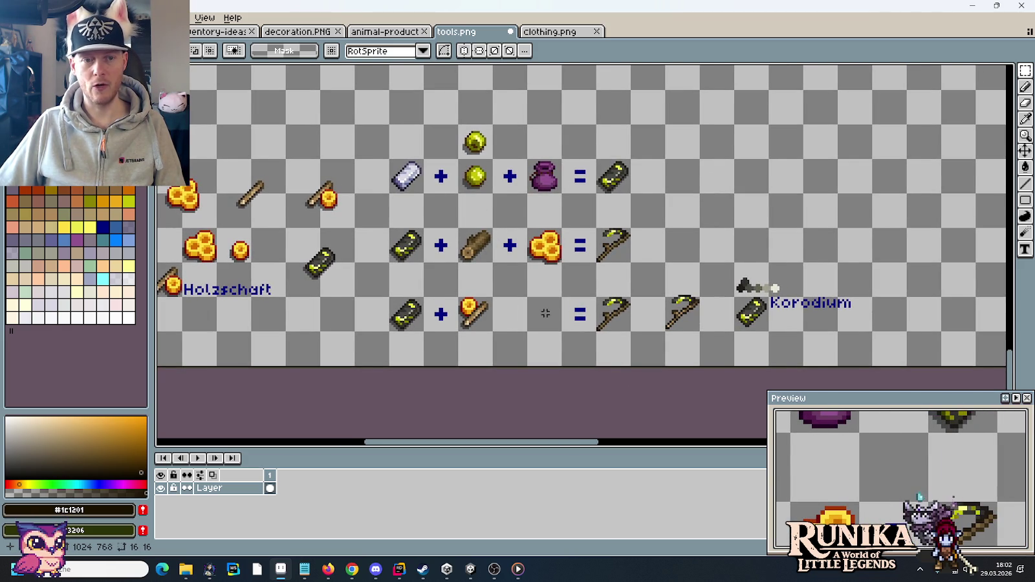
scroll(545, 313, "down", 2)
scroll(550, 181, "up", 1)
scroll(532, 162, "up", 1)
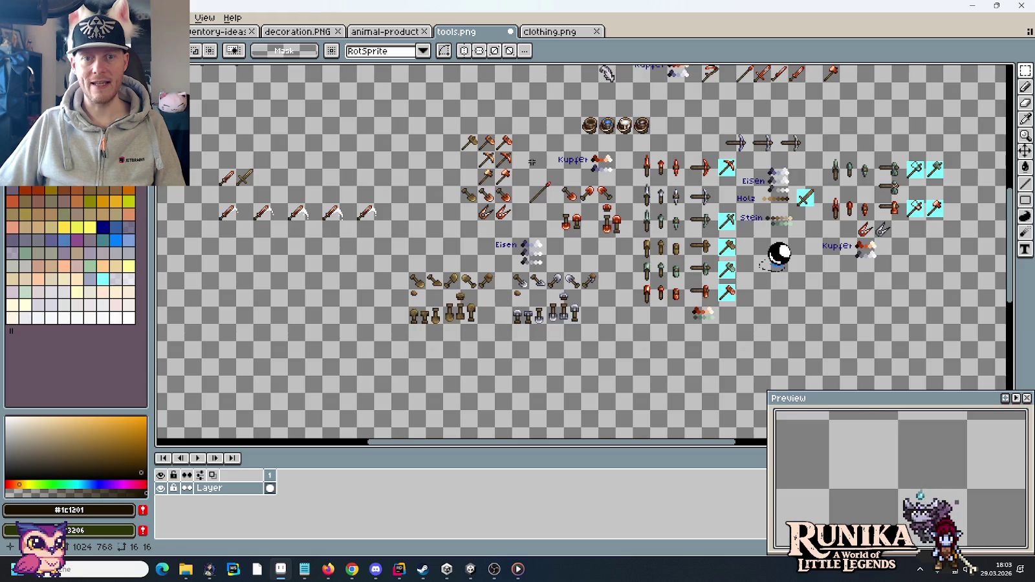
Shift a large block of tool sprites down and to the left, then deselect
scroll(532, 162, "down", 1)
scroll(550, 175, "up", 1)
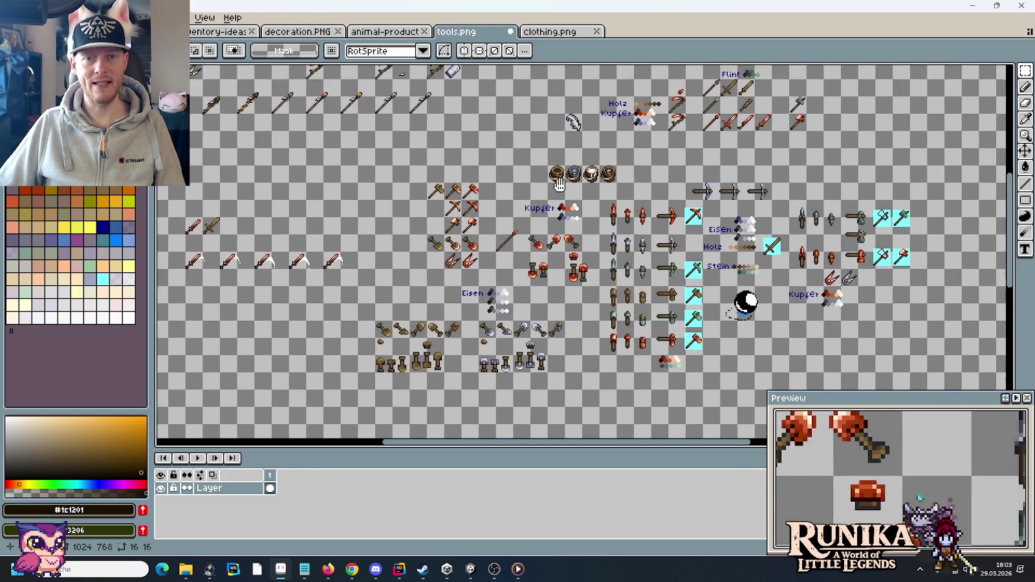
scroll(558, 185, "right", 1)
left_click_drag(359, 172, 927, 372)
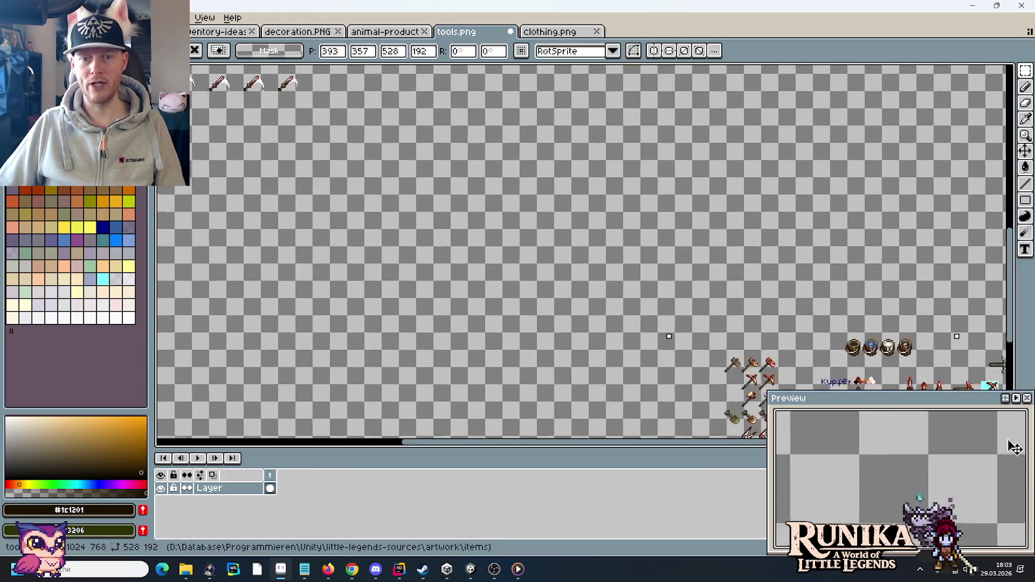
mouse_move(1015, 448)
left_mouse_down()
mouse_move(581, 209)
mouse_move(758, 200)
left_mouse_up()
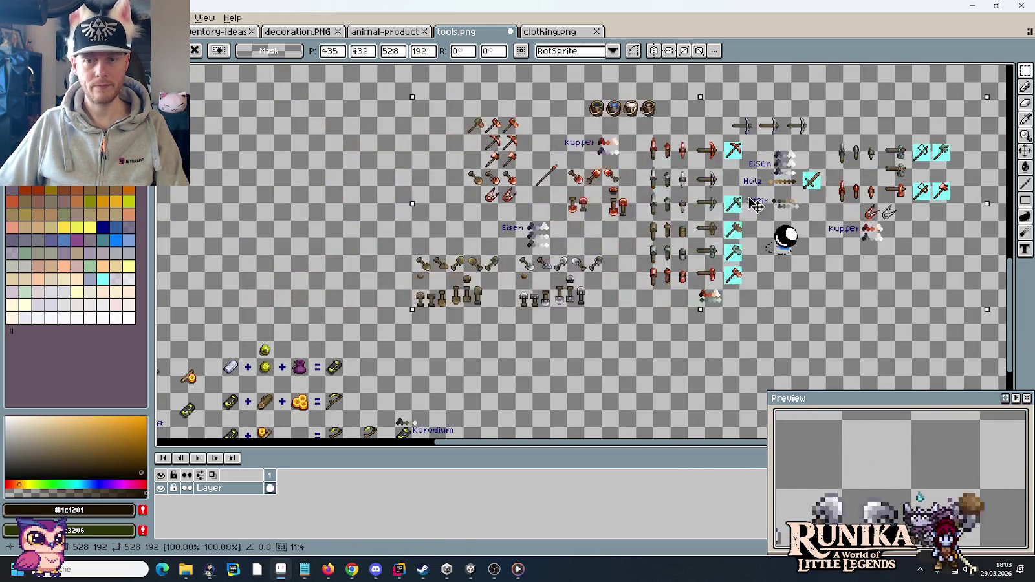
key("ctrl+d")
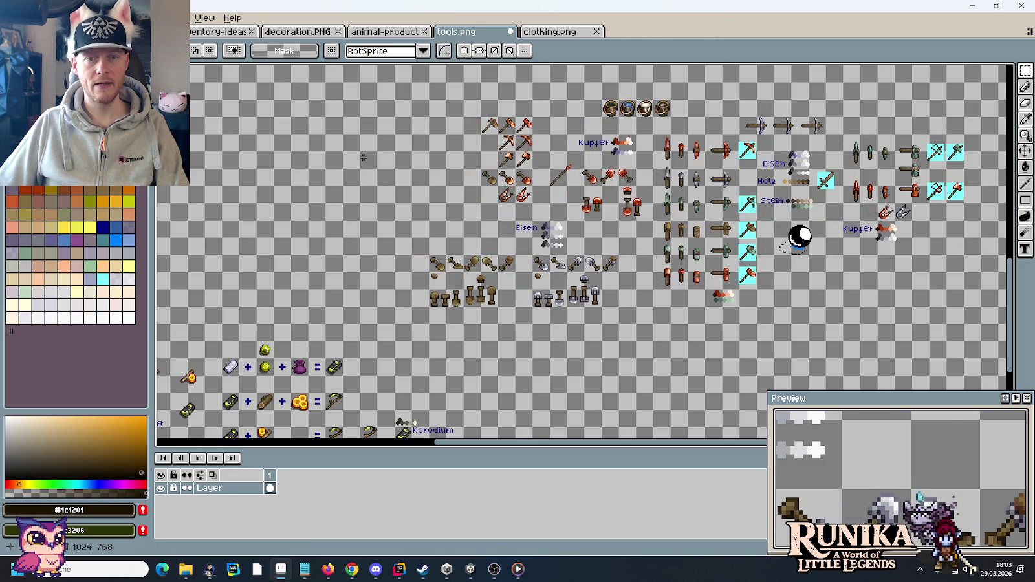
Move the Holz, Kupfer and Flint tool block beside the other tools and save tools.png
scroll(511, 356, "up", 3)
scroll(511, 356, "up", 3)
scroll(655, 237, "up", 1)
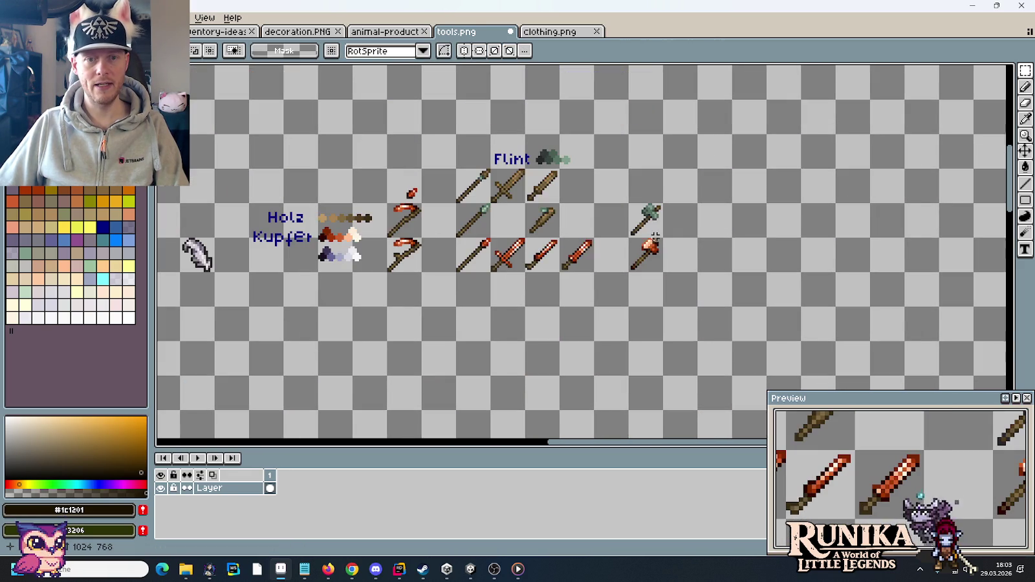
mouse_move(446, 274)
left_mouse_down()
mouse_move(573, 277)
mouse_move(592, 337)
left_mouse_up()
left_click_drag(791, 321, 331, 224)
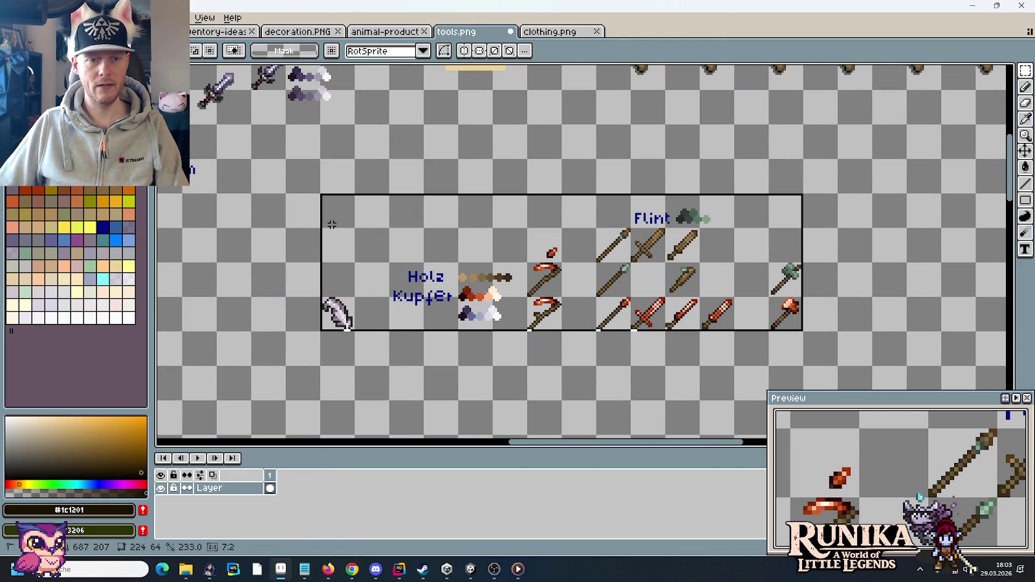
scroll(498, 268, "down", 1)
scroll(498, 268, "down", 1)
scroll(498, 269, "up", 1)
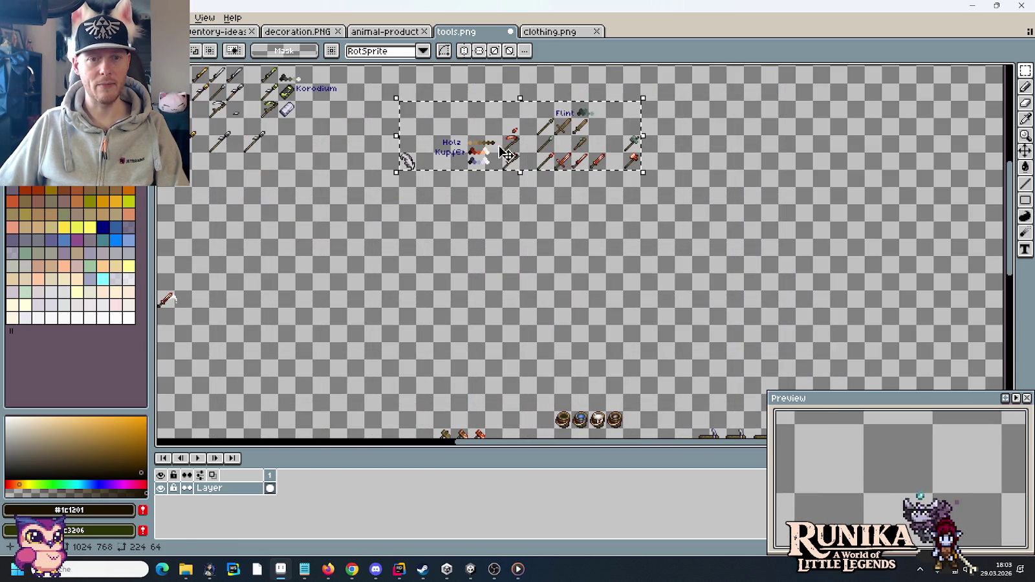
key("ctrl+t")
scroll(517, 332, "down", 3)
mouse_move(516, 81)
left_mouse_down()
mouse_move(747, 207)
mouse_move(750, 192)
left_mouse_up()
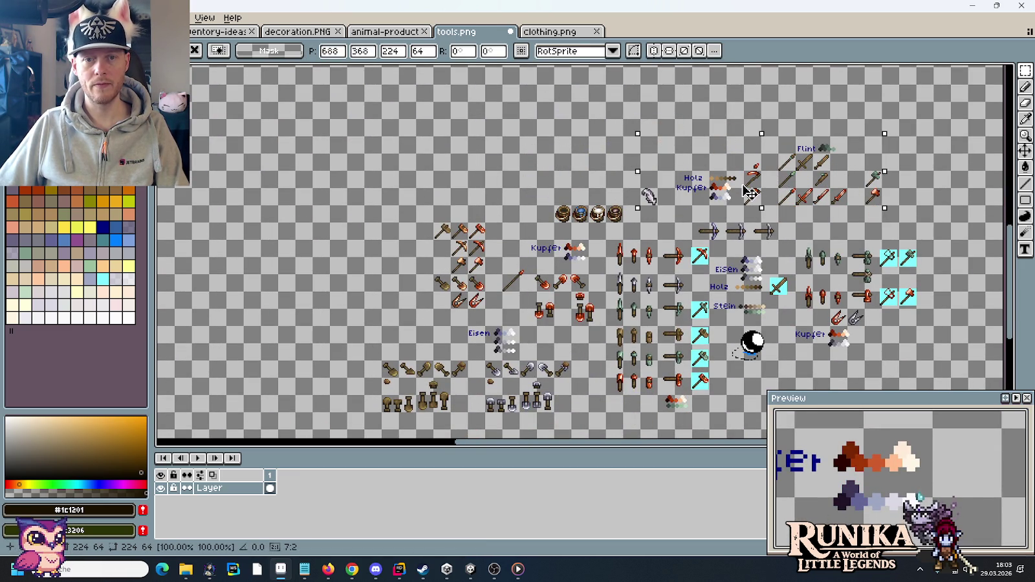
key("Return")
key("ctrl+s")
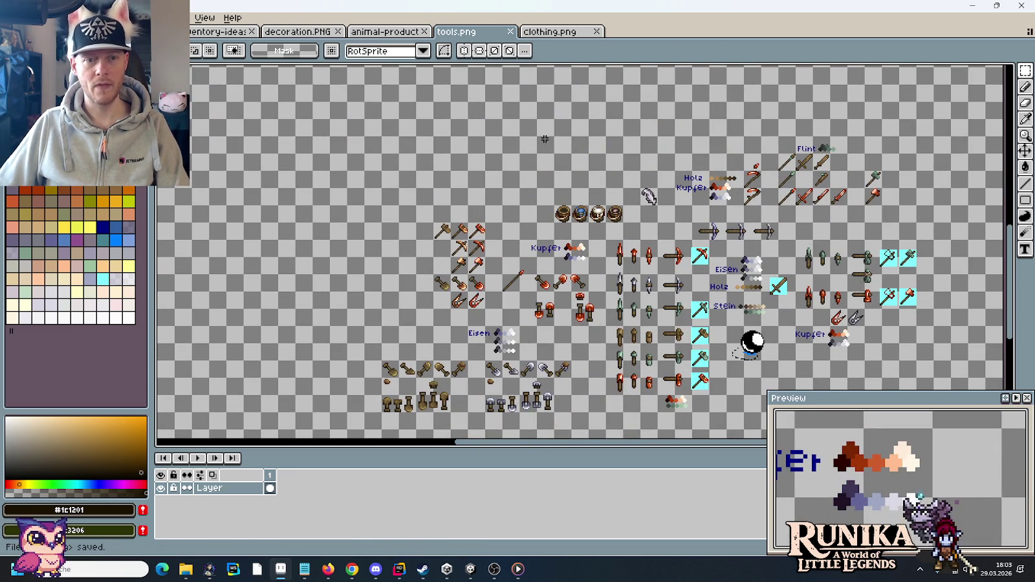
mouse_move(185, 569)
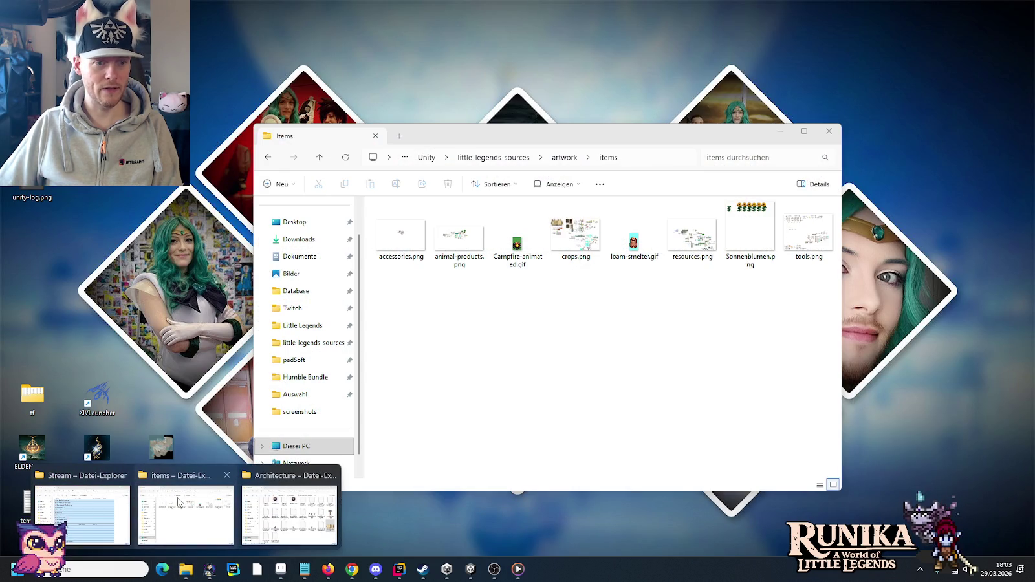
Browse from little-legends-sources through images to items and open the Iron* tool PNGs in Aseprite
left_click(179, 502)
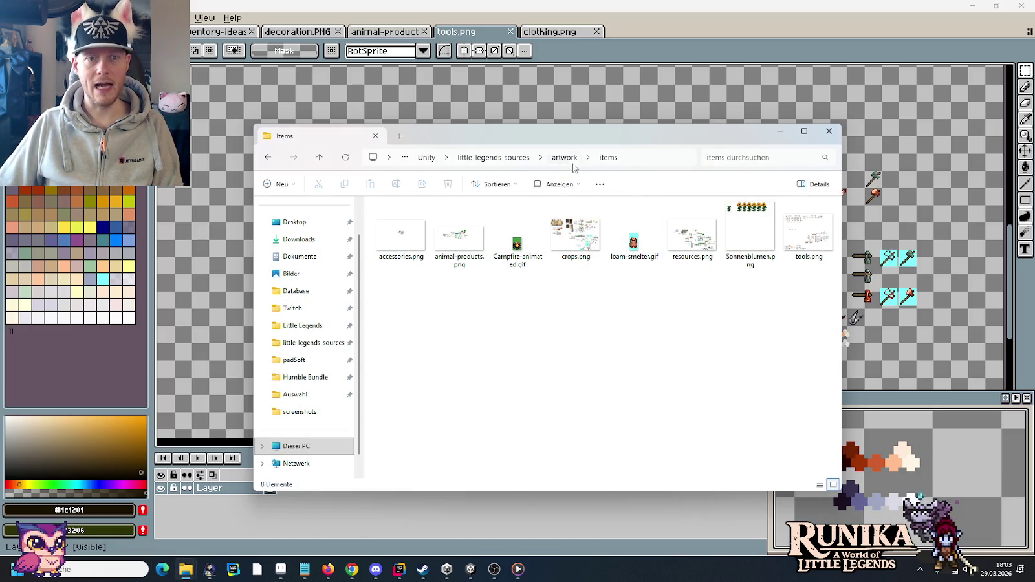
left_click(563, 157)
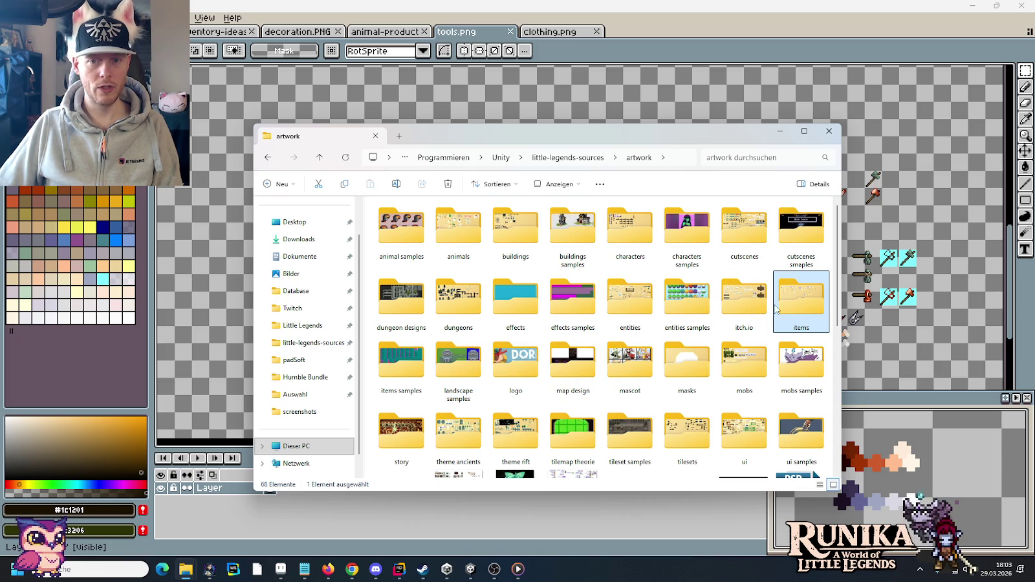
left_click(558, 157)
double_click(516, 227)
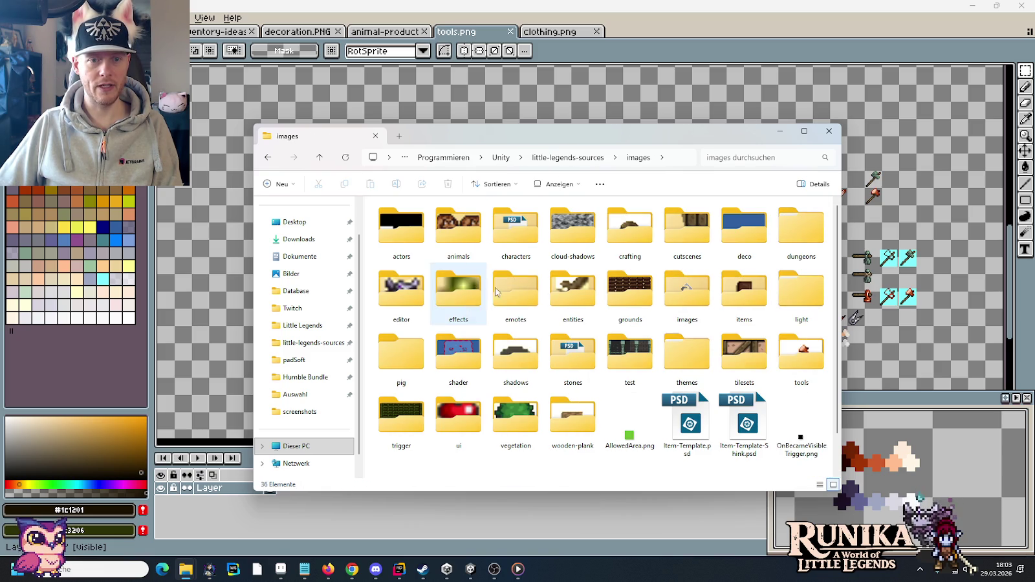
double_click(745, 291)
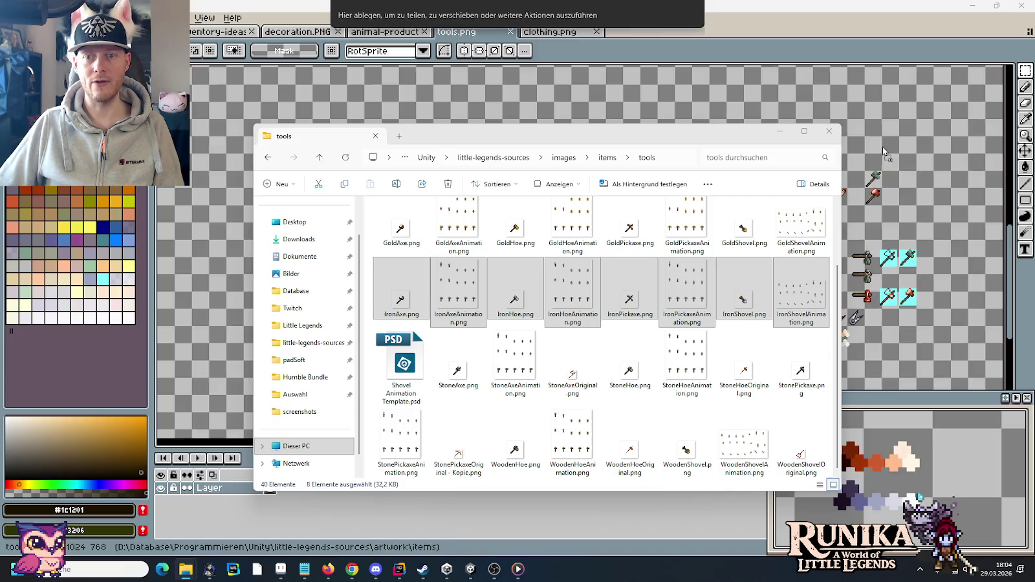
left_click(779, 58)
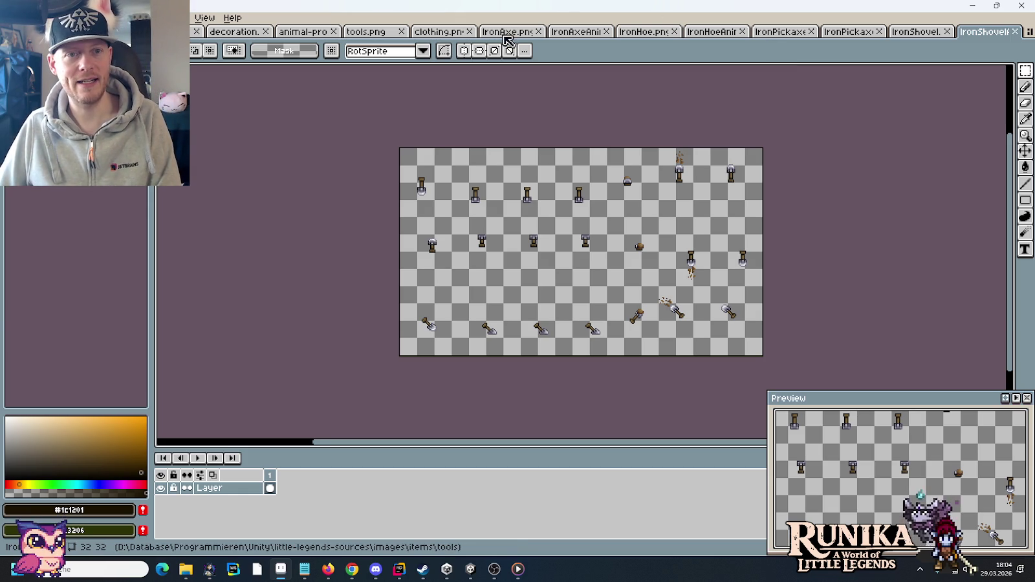
Close clothing.png and return to the tools.png sheet
left_click(457, 33)
left_click(469, 31)
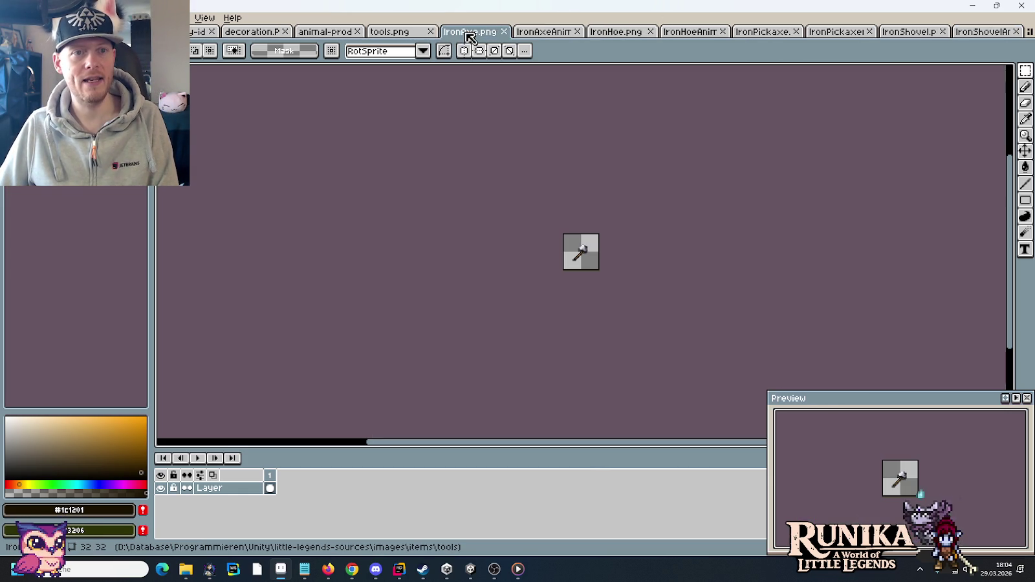
left_click(407, 33)
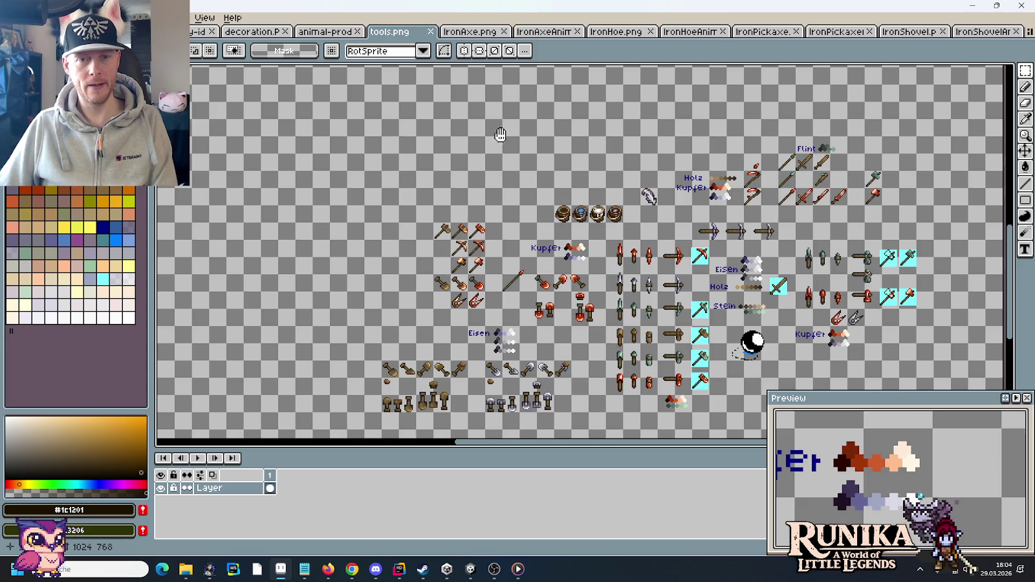
scroll(500, 134, "down", 2)
Paste the iron axe sprite from IronAxe.png into tools.png
left_click(478, 32)
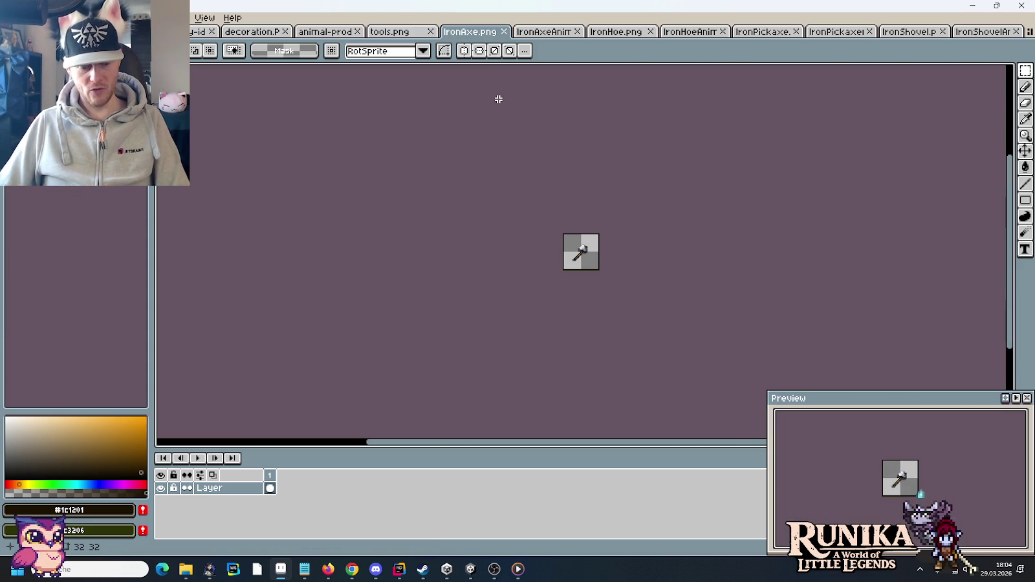
key("ctrl+shift+Tab")
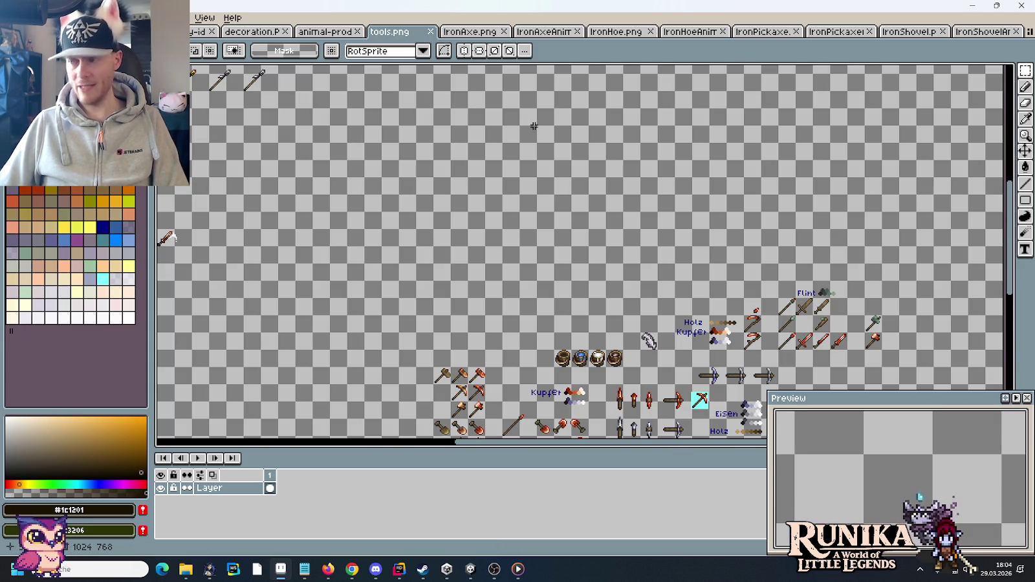
scroll(555, 113, "up", 2)
scroll(548, 194, "up", 2)
key("ctrl+v")
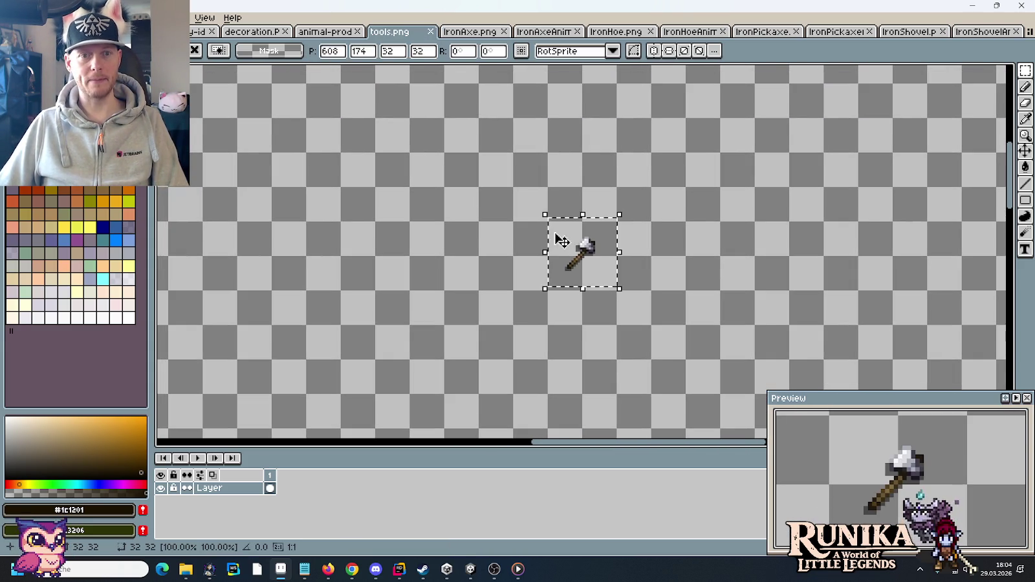
Check the iron axe, axe animation and IronHoe tabs, then close IronAxe.png
left_click(469, 31)
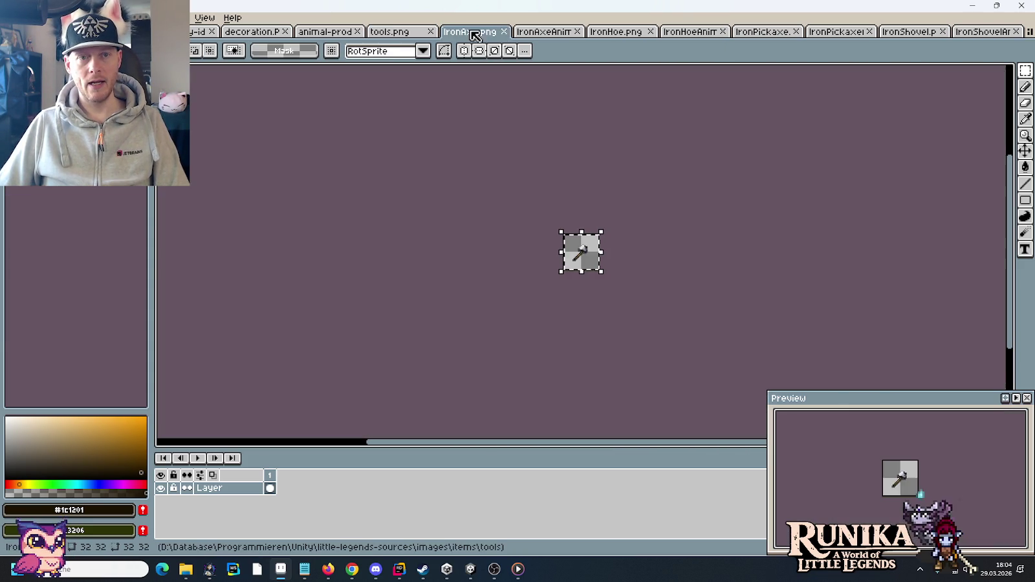
left_click(546, 32)
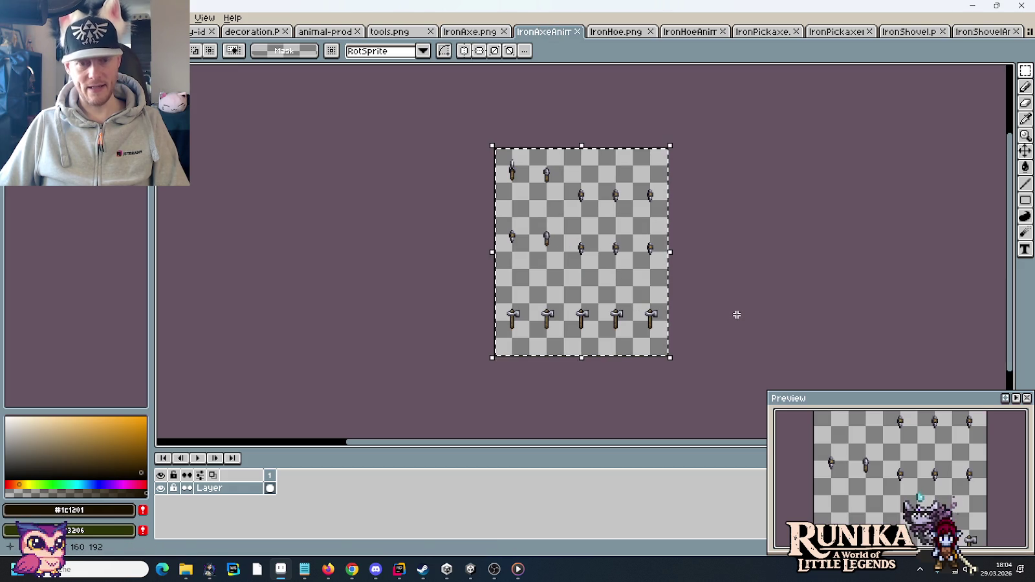
left_click(599, 31)
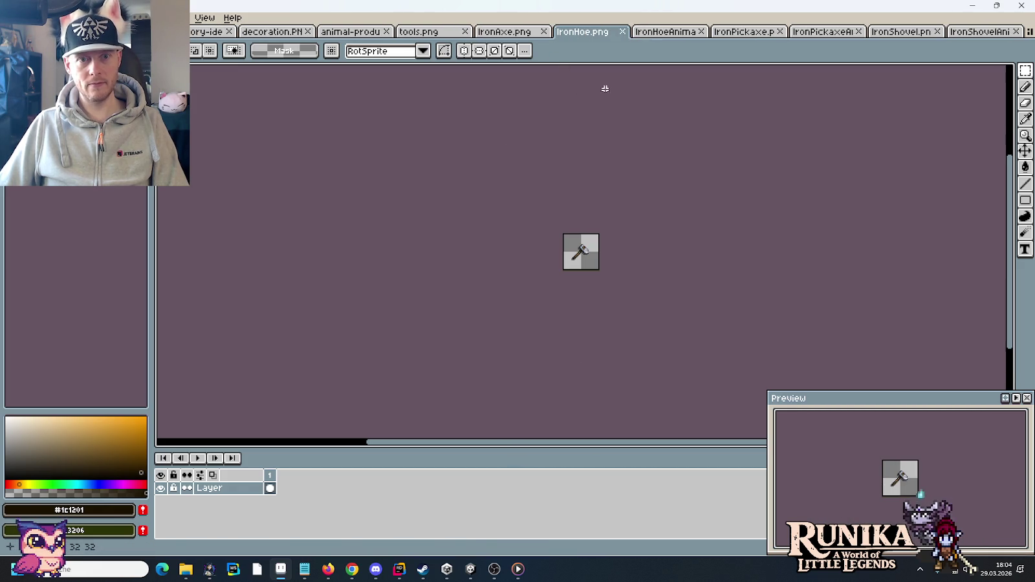
left_click(500, 34)
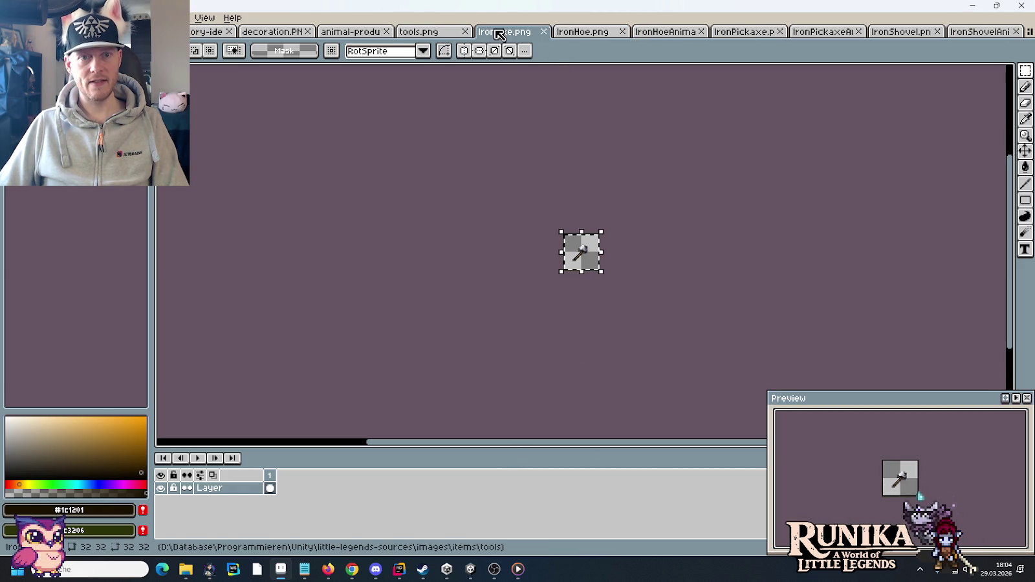
left_click(544, 33)
scroll(612, 157, "down", 1)
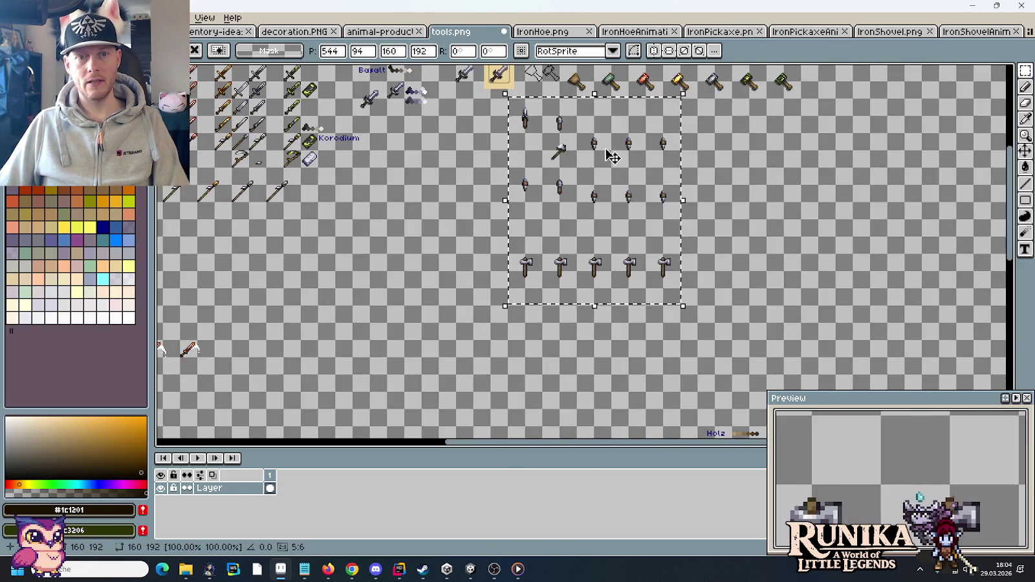
Arrange the pasted iron axe frames and single axe sprite, then move the group left and down
left_click_drag(612, 158, 627, 220)
key("Return")
left_click(516, 177)
left_click_drag(518, 175, 561, 146)
key("Return")
left_click_drag(695, 344, 538, 126)
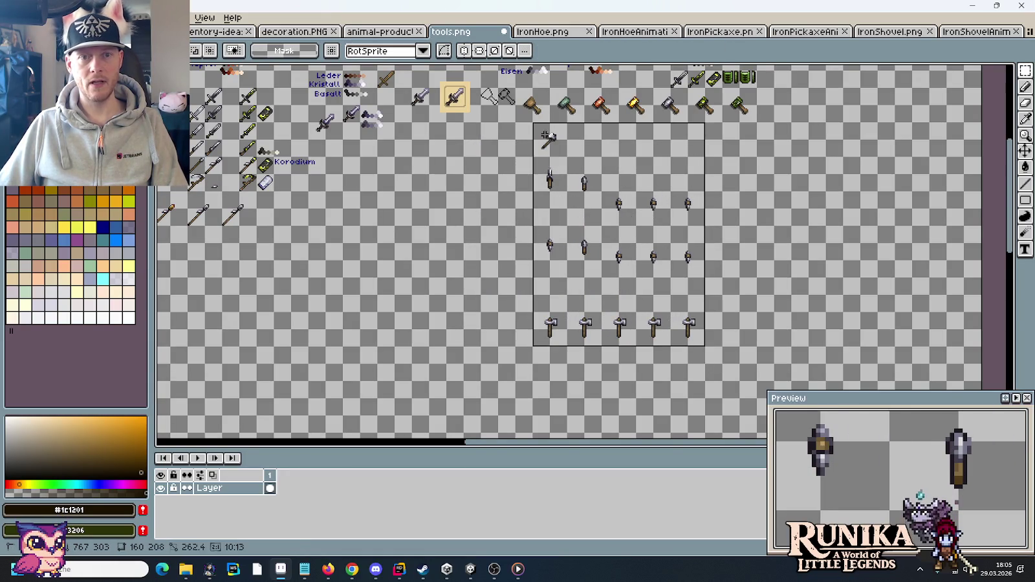
left_click_drag(576, 175, 455, 211)
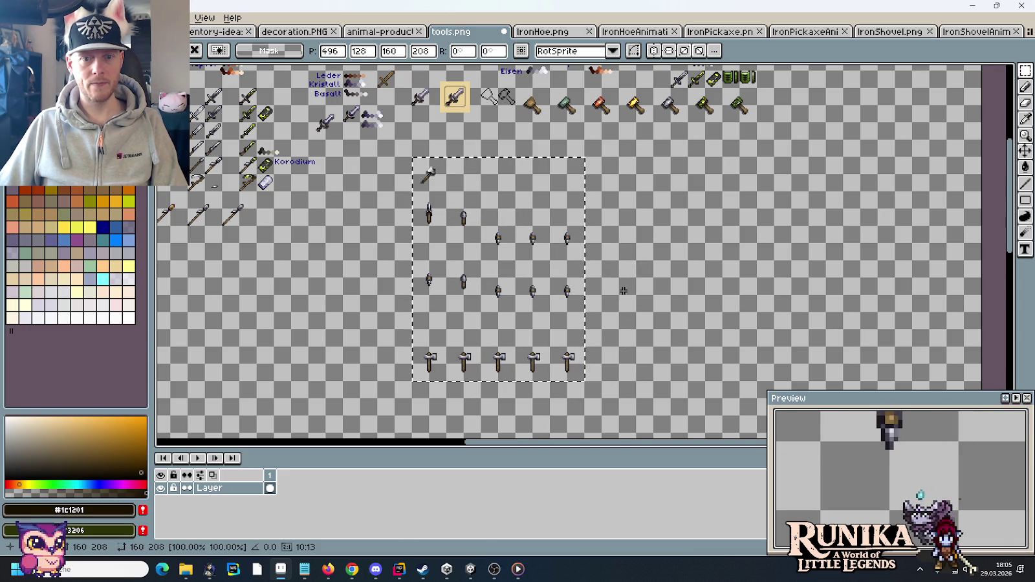
Slide the large cluster of tool sprites to the left edge of tools.png
scroll(608, 258, "down", 3)
scroll(607, 266, "down", 5)
scroll(608, 266, "up", 2)
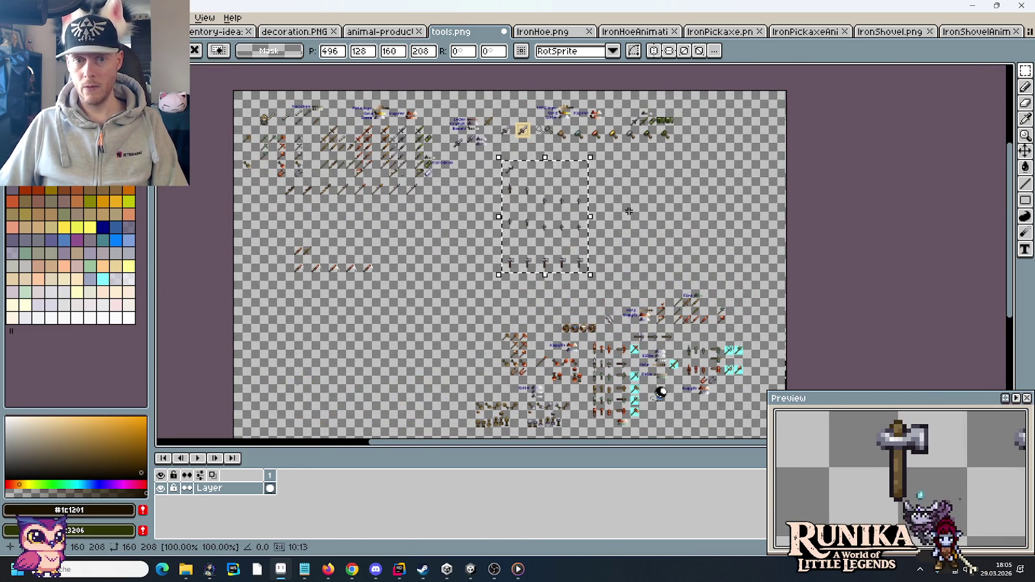
scroll(629, 194, "down", 5)
left_click_drag(629, 170, 626, 141)
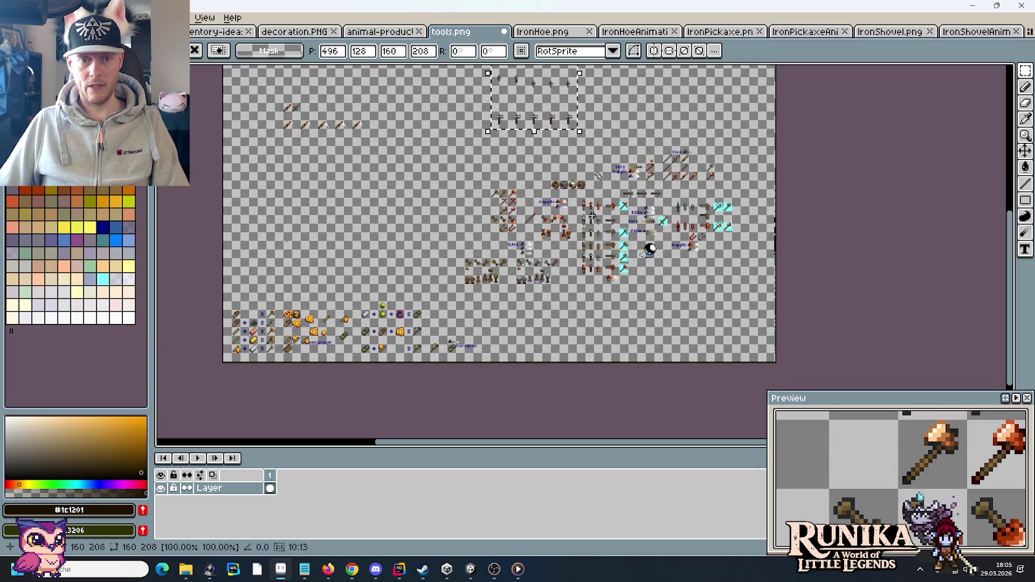
left_click_drag(456, 283, 752, 146)
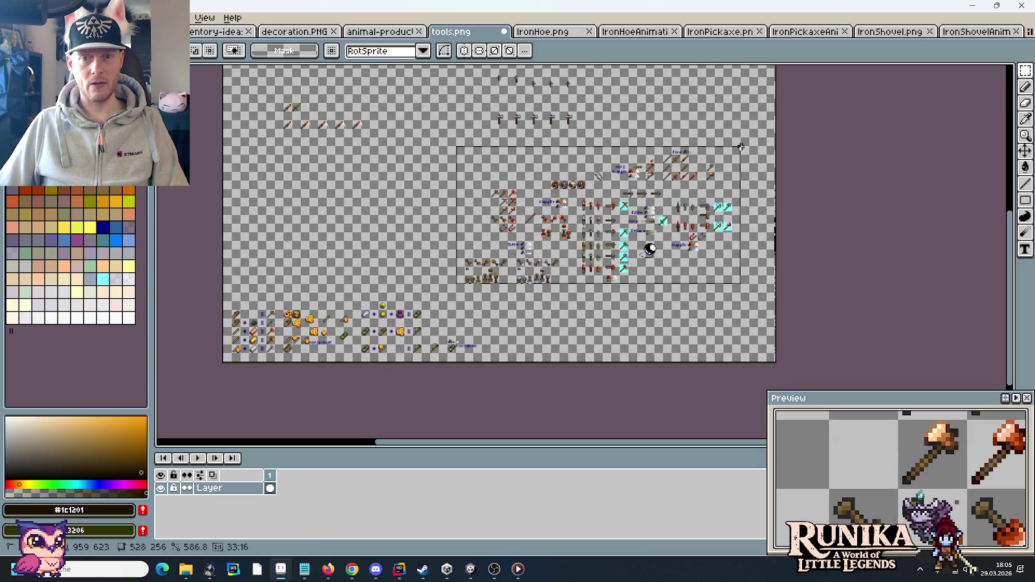
left_click_drag(638, 207, 406, 218)
key("super")
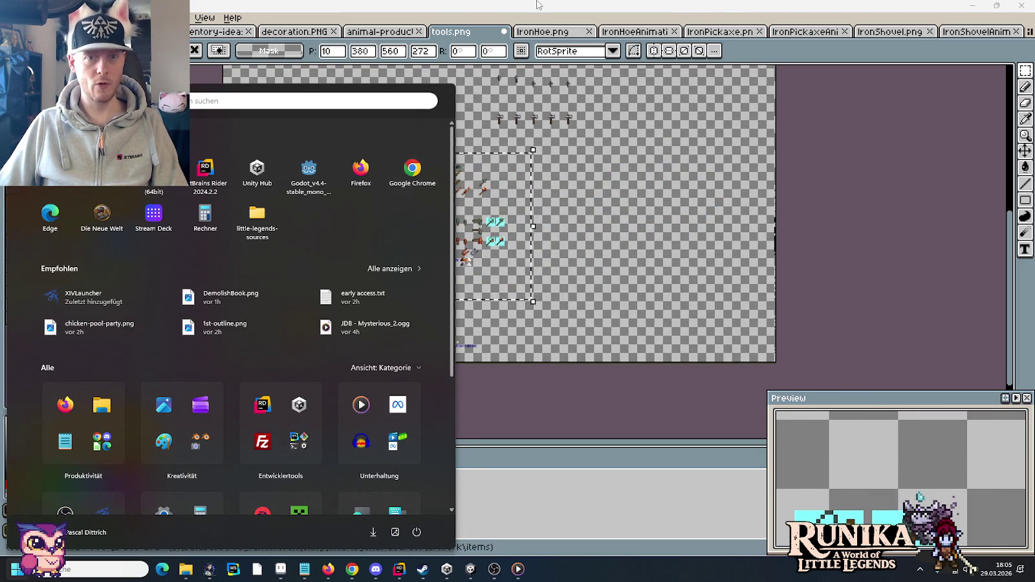
left_click(537, 4)
left_click_drag(349, 261, 352, 258)
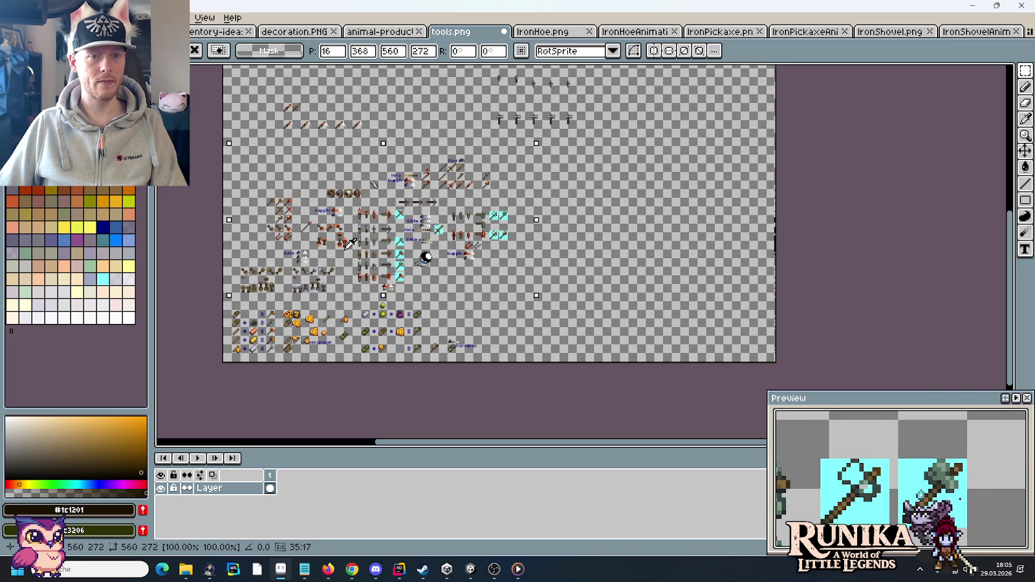
key("Return")
Bring up the IronHoe.png image
scroll(427, 272, "up", 2)
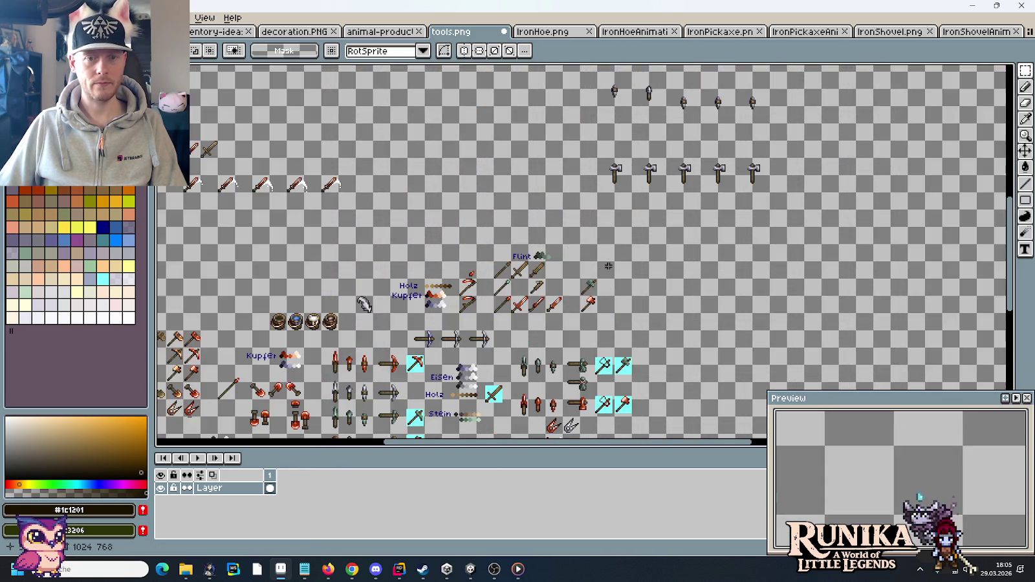
scroll(608, 266, "down", 2)
scroll(567, 246, "up", 2)
scroll(672, 217, "right", 3)
scroll(672, 217, "up", 1)
scroll(694, 214, "right", 2)
scroll(693, 214, "up", 1)
left_click(540, 30)
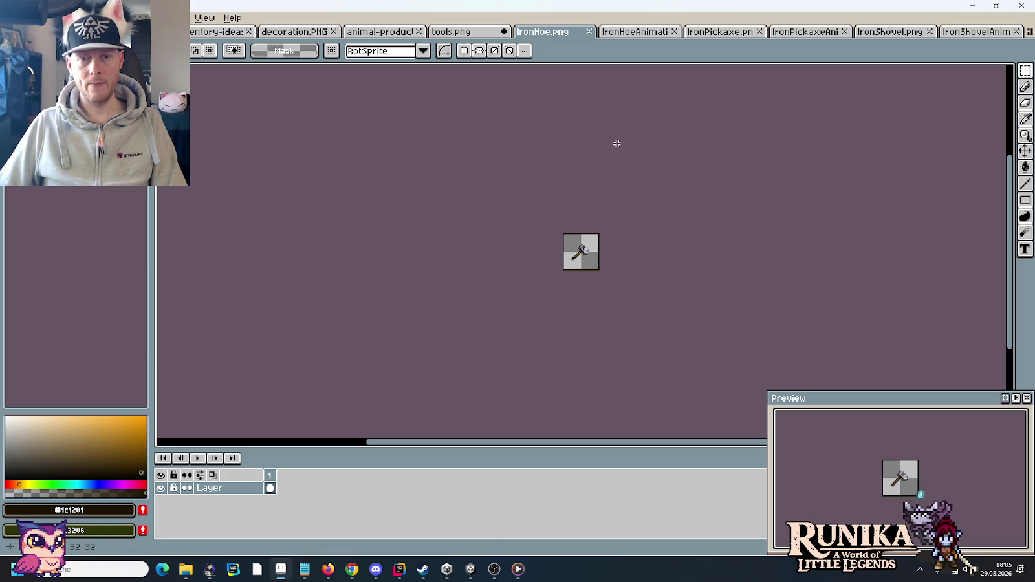
Paste the iron hoe icon into tools.png with its animation frames placed beneath it
left_click(588, 31)
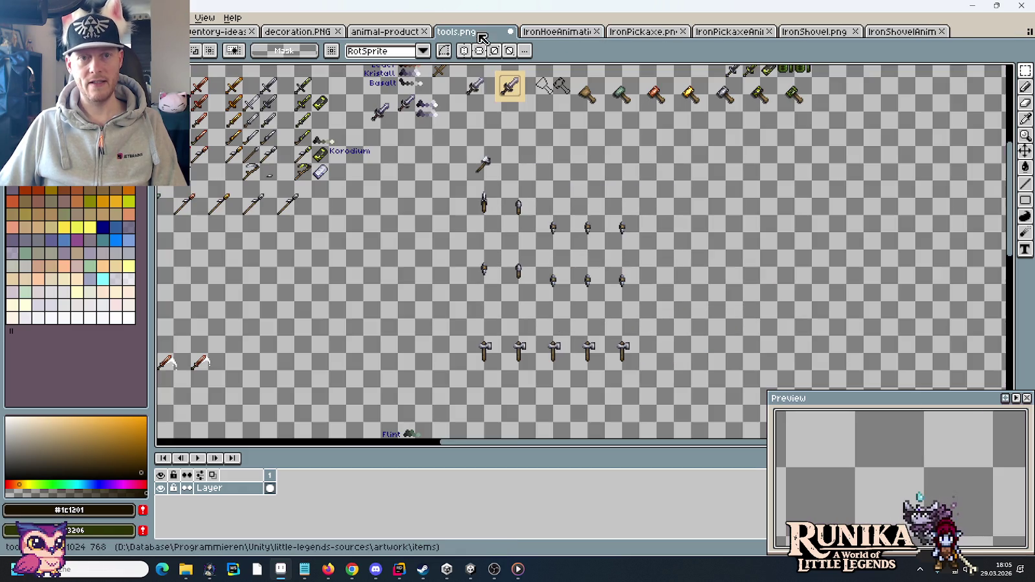
key("ctrl+v")
left_click_drag(581, 254, 677, 173)
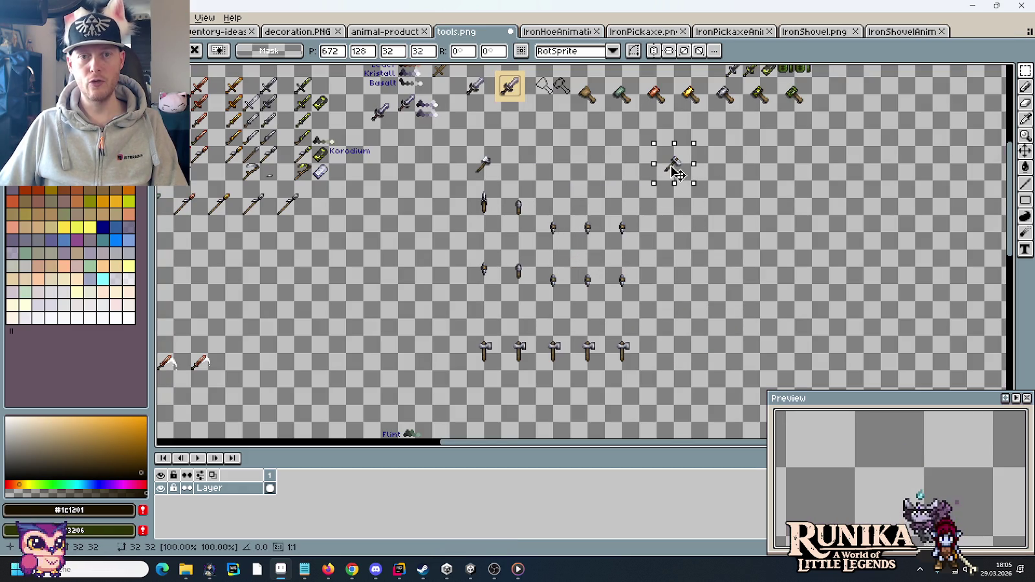
key("Return")
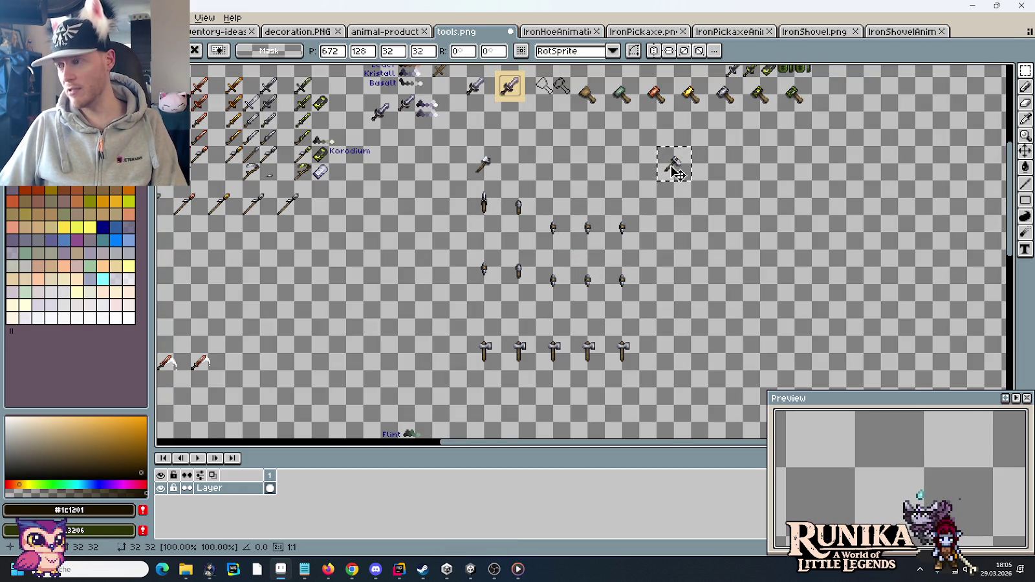
left_click(550, 34)
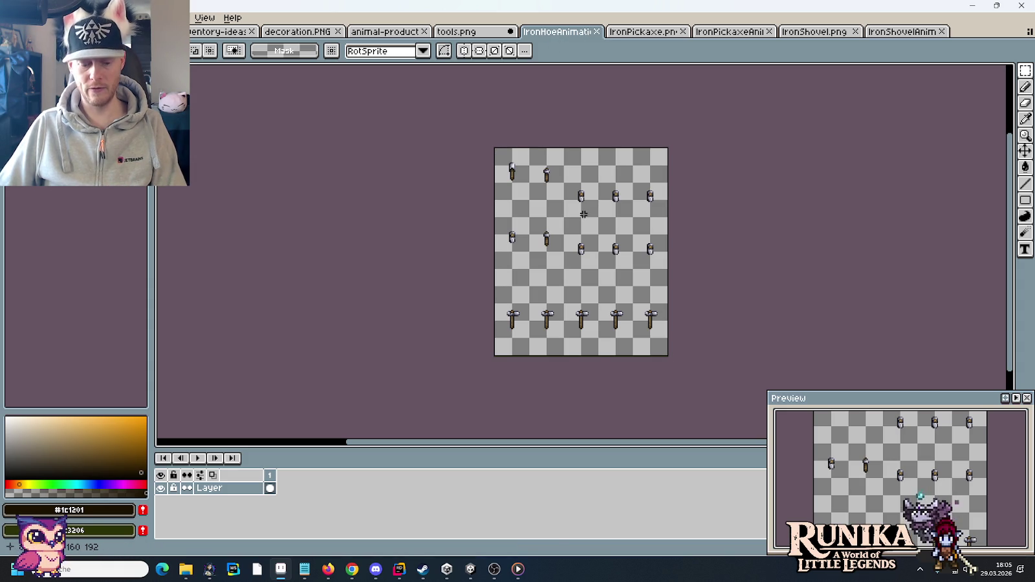
key("ctrl+a")
key("ctrl+w")
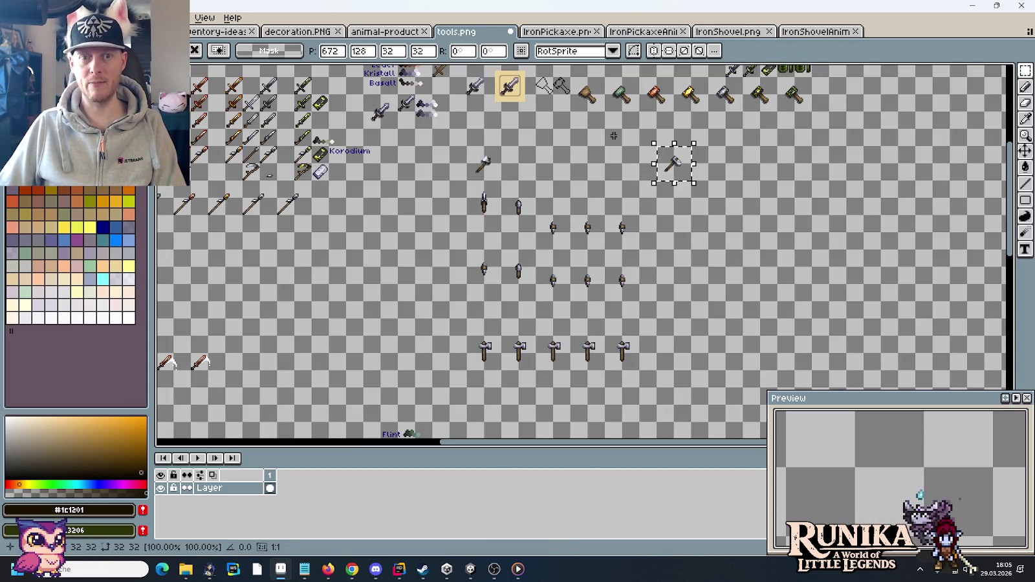
key("ctrl+v")
left_click_drag(631, 184, 730, 296)
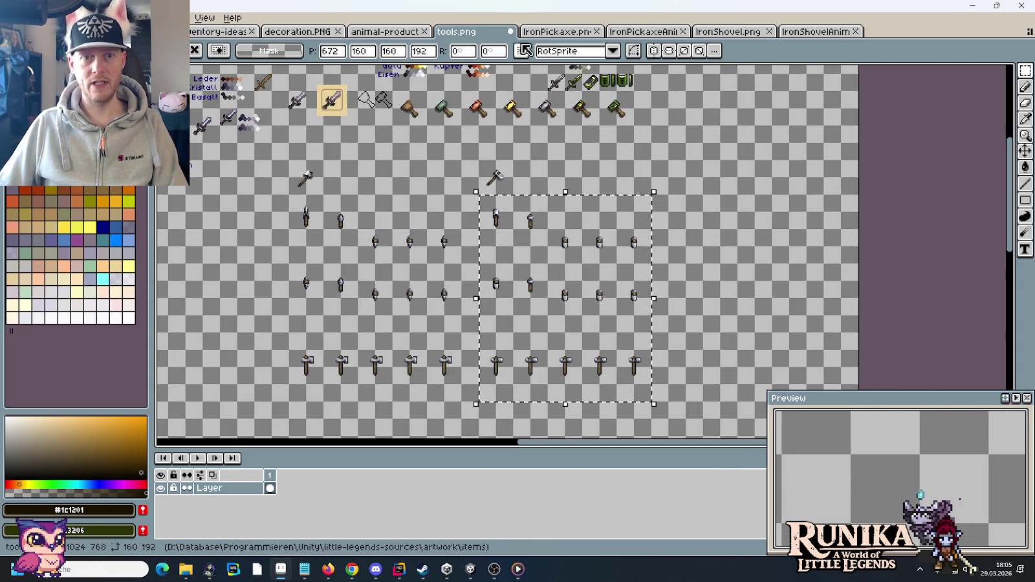
Add the iron pickaxe icon right of the hoe with its animation frames beneath, then select all of IronShovel.png
left_click(545, 34)
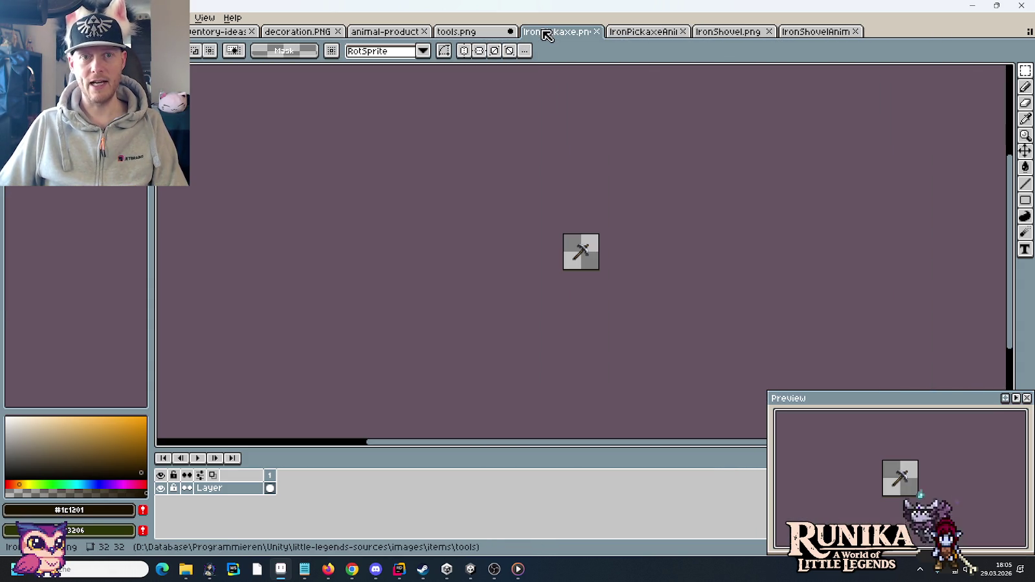
left_click(597, 32)
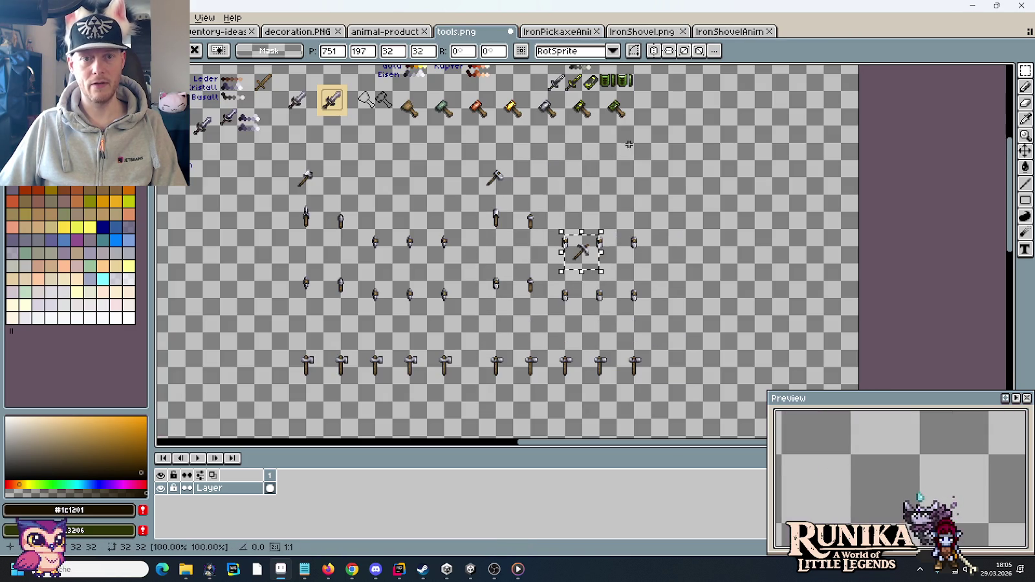
left_click_drag(605, 259, 696, 193)
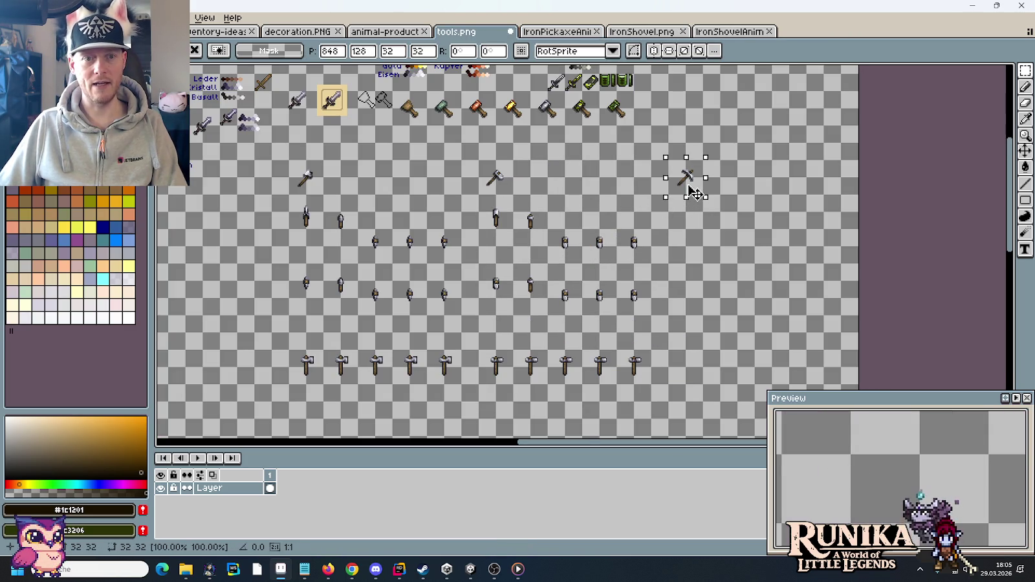
left_click(578, 31)
key("ctrl+a")
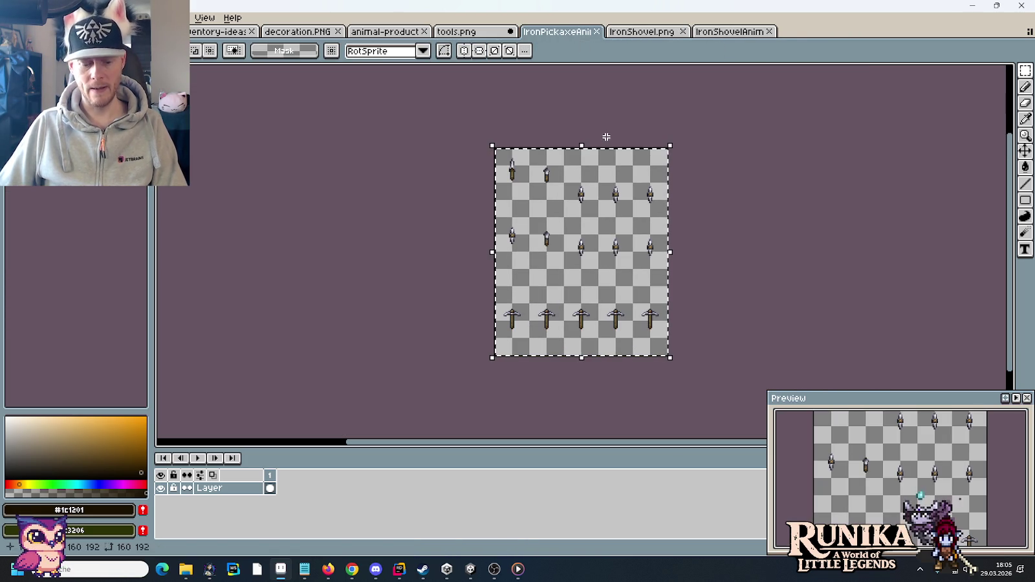
left_click(596, 32)
key("ctrl+v")
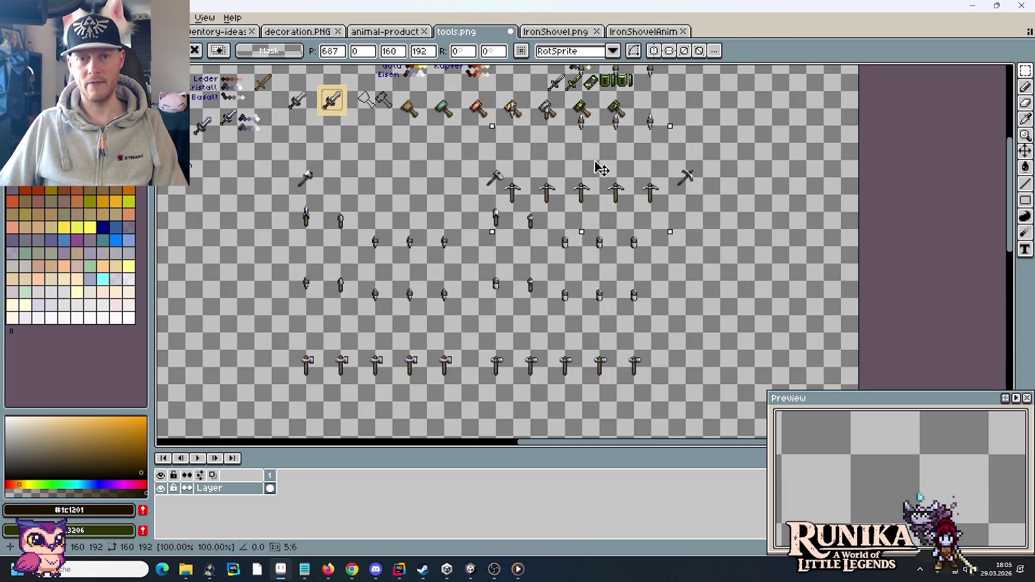
left_click_drag(758, 336, 768, 337)
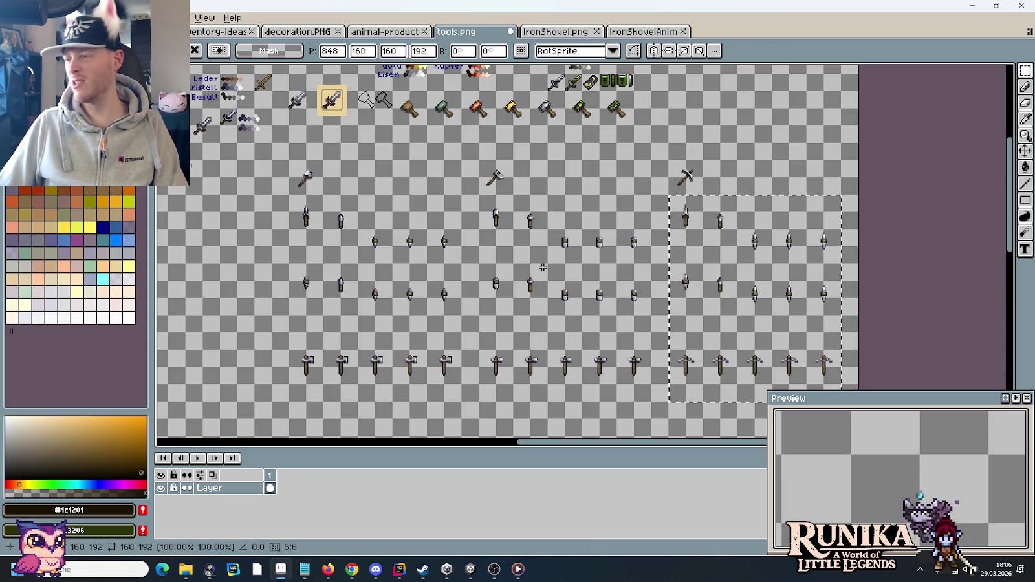
left_click(553, 32)
key("ctrl+a")
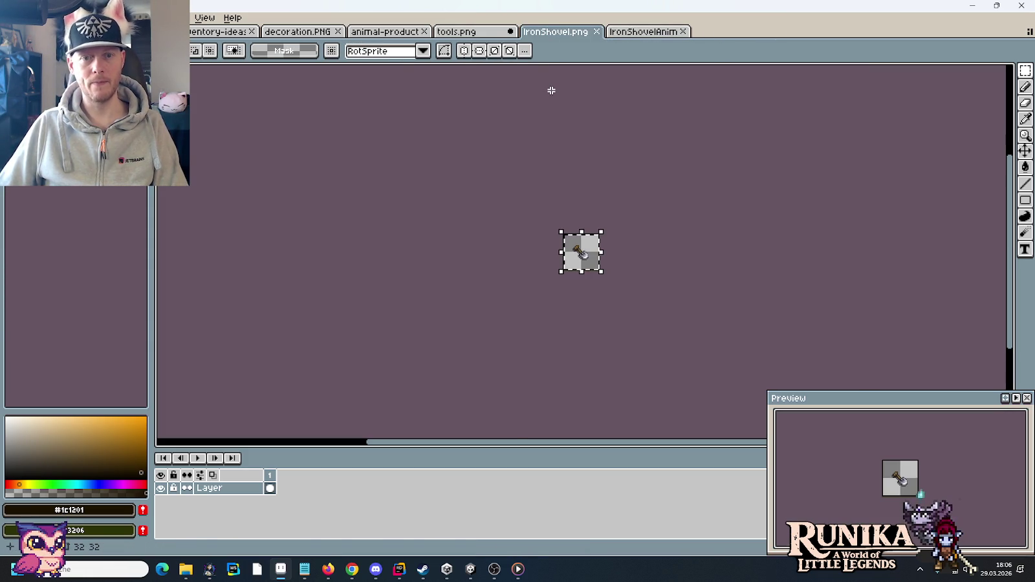
Paste the iron shovel icon into tools.png below the pickaxe frames
key("ctrl+c")
left_click(479, 31)
scroll(583, 259, "down", 3)
key("ctrl+v")
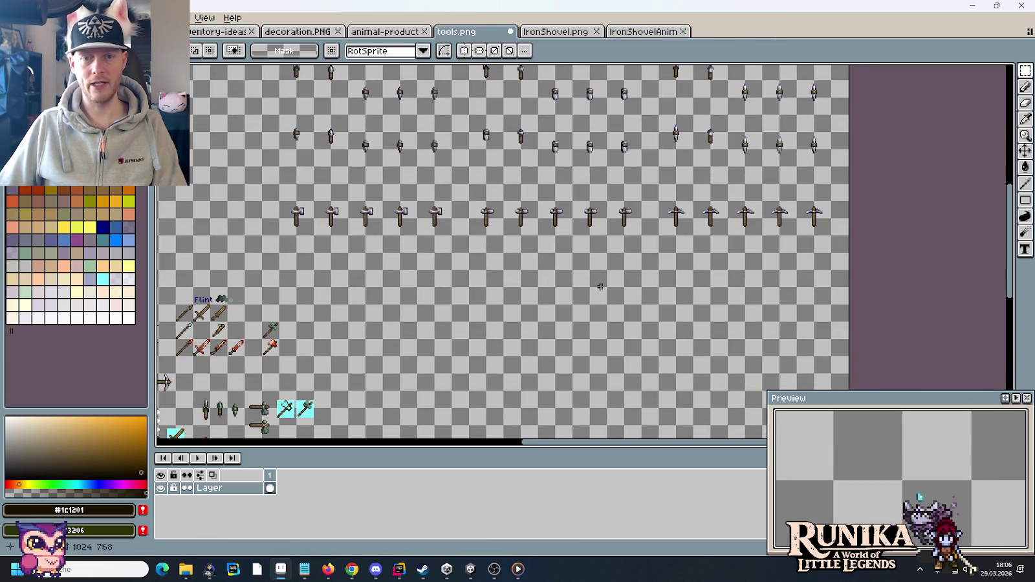
left_click_drag(590, 258, 677, 287)
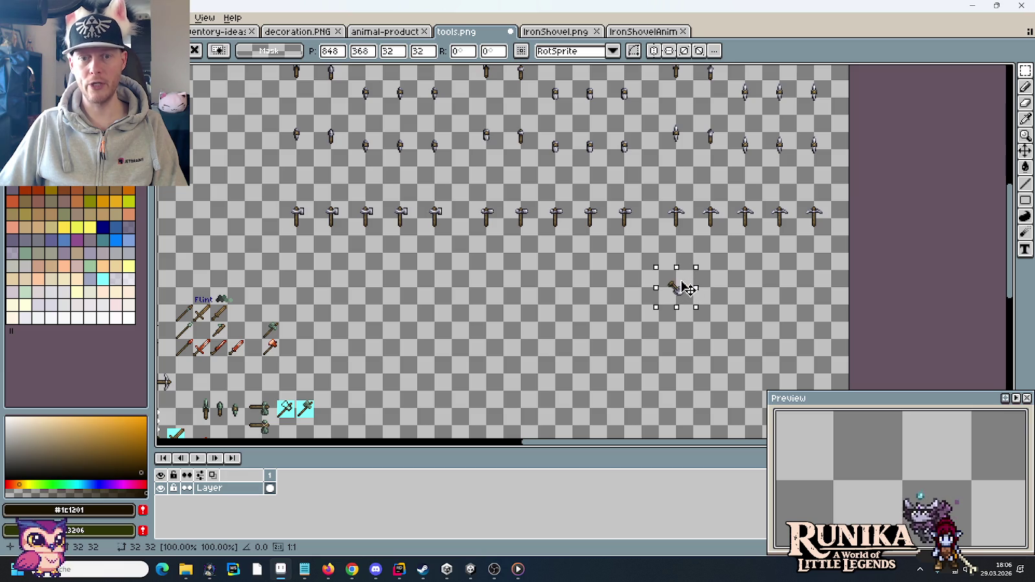
Close the shovel image and paste all IronShovelAnim frames into tools.png
left_click(639, 31)
left_click(582, 32)
left_click(596, 31)
key("ctrl+a")
key("ctrl+c")
left_click(596, 32)
key("ctrl+v")
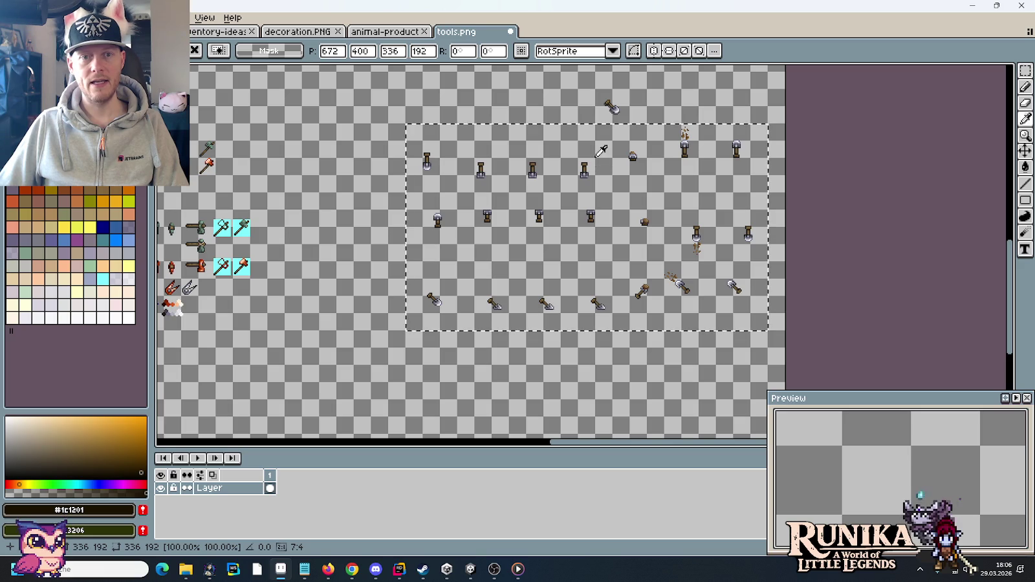
Set the shovel icon above its animation frames, then switch to the animal products sheet
scroll(496, 94, "up", 3)
scroll(495, 93, "left", 2)
left_click(679, 195)
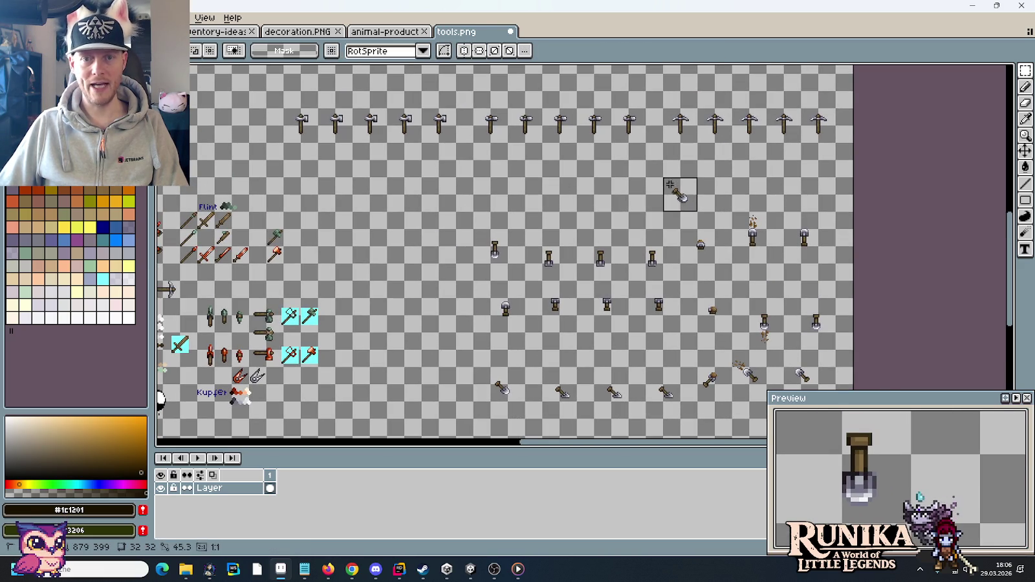
left_click_drag(675, 191, 511, 191)
key("ctrl+d")
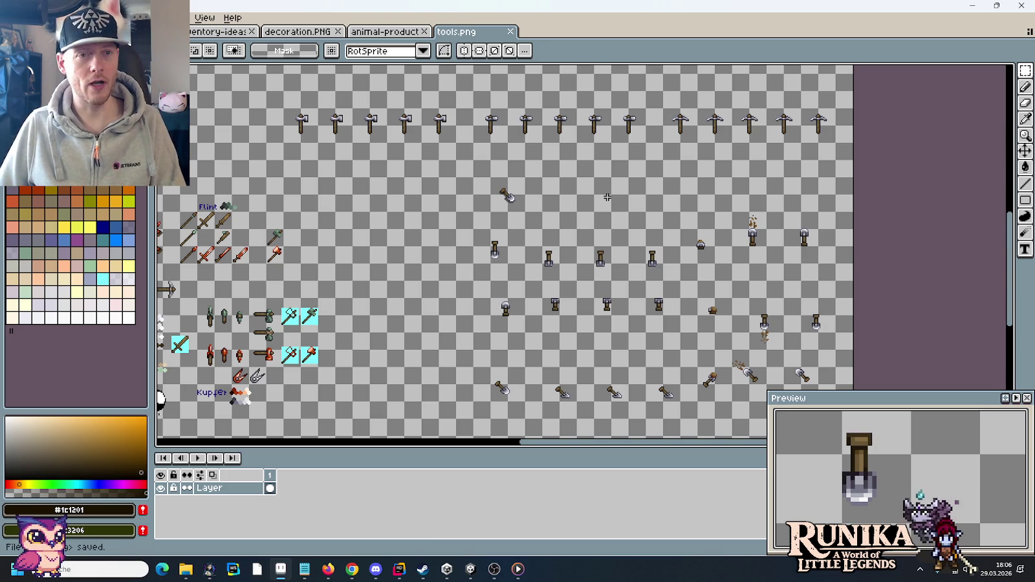
key("ctrl+Tab")
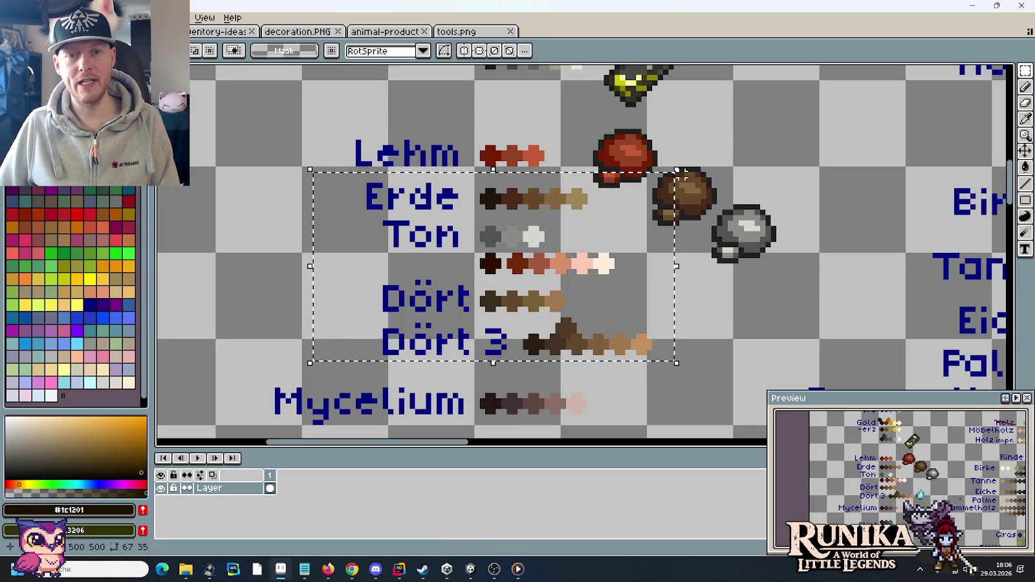
key("ctrl+Tab")
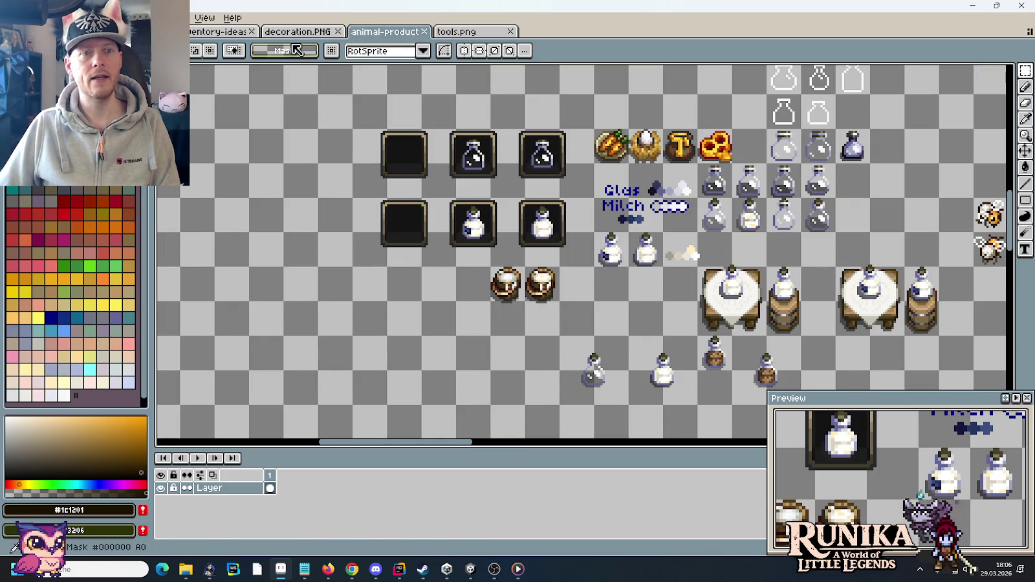
Switch to the decoration.PNG sheet and pan around to find the workbench sprites
key("ctrl+shift+Tab")
scroll(552, 318, "up", 3)
scroll(551, 317, "down", 2)
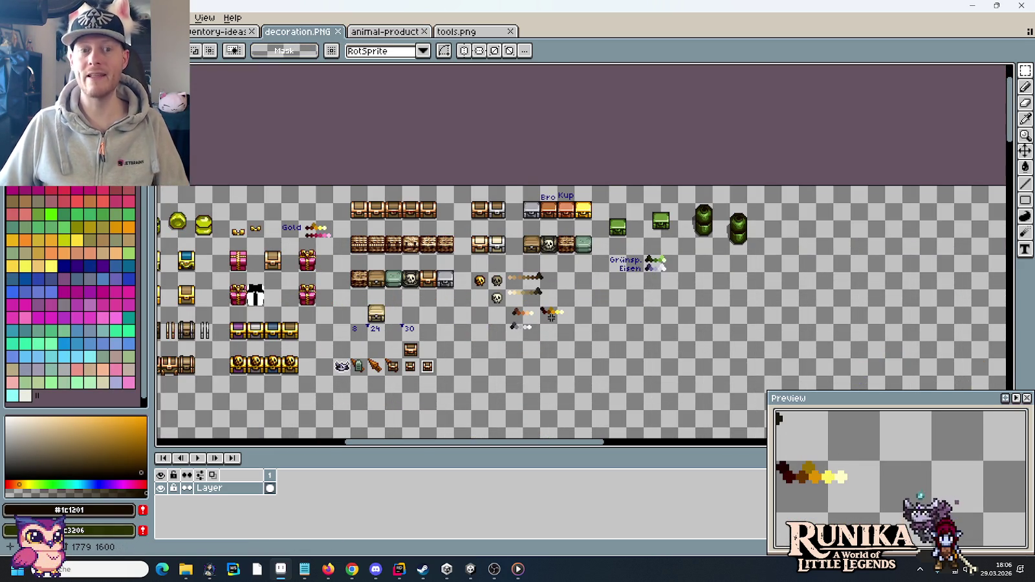
left_click_drag(477, 372, 611, 218)
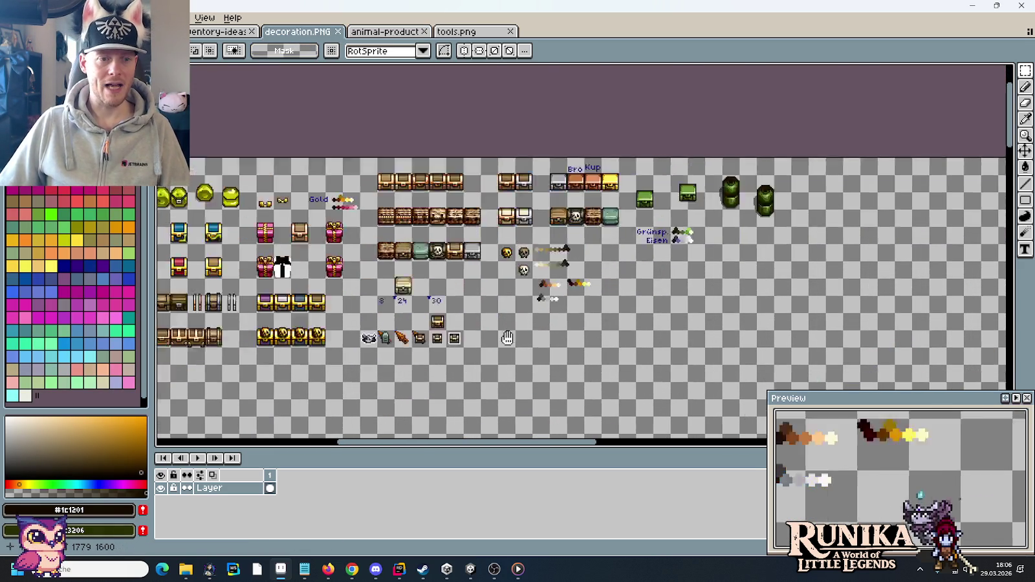
scroll(611, 218, "down", 1)
scroll(612, 218, "right", 5)
scroll(608, 218, "right", 5)
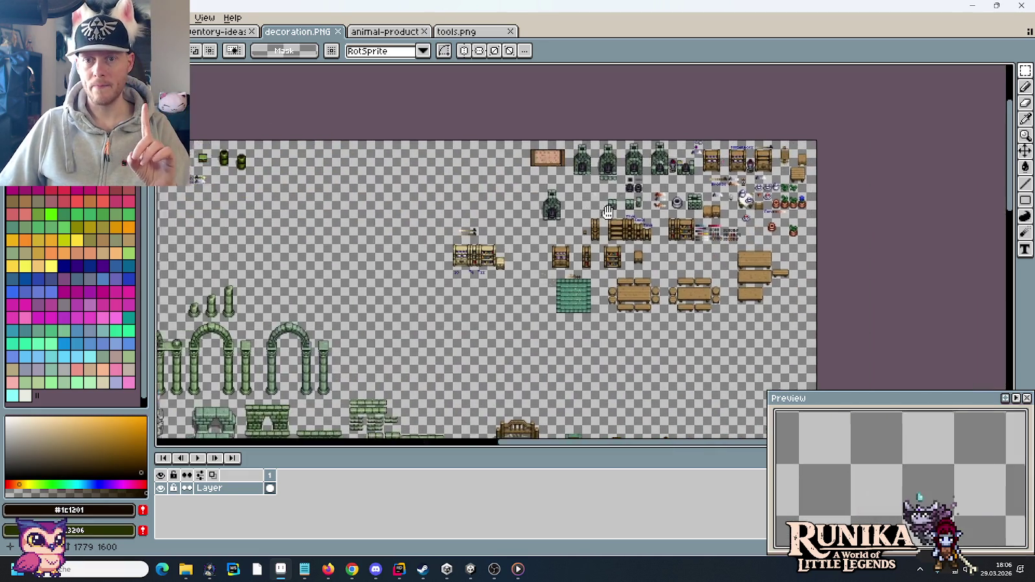
scroll(608, 219, "down", 5)
scroll(479, 324, "left", 9)
scroll(560, 298, "down", 4)
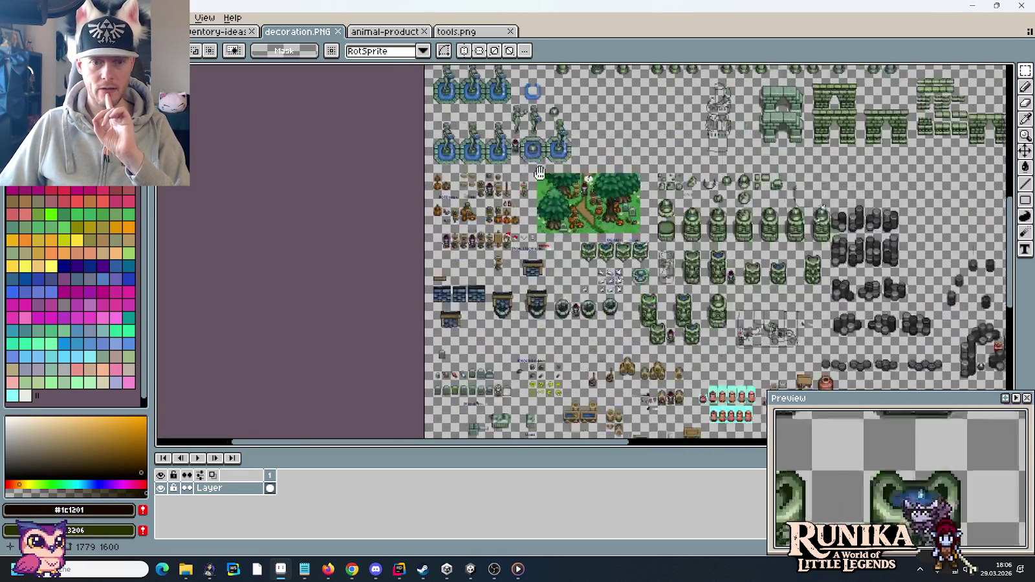
scroll(600, 350, "right", 5)
scroll(601, 350, "up", 3)
Marquee-select the single chest sprite on the sheet
left_click_drag(628, 314, 571, 261)
scroll(571, 261, "down", 2)
scroll(634, 218, "up", 1)
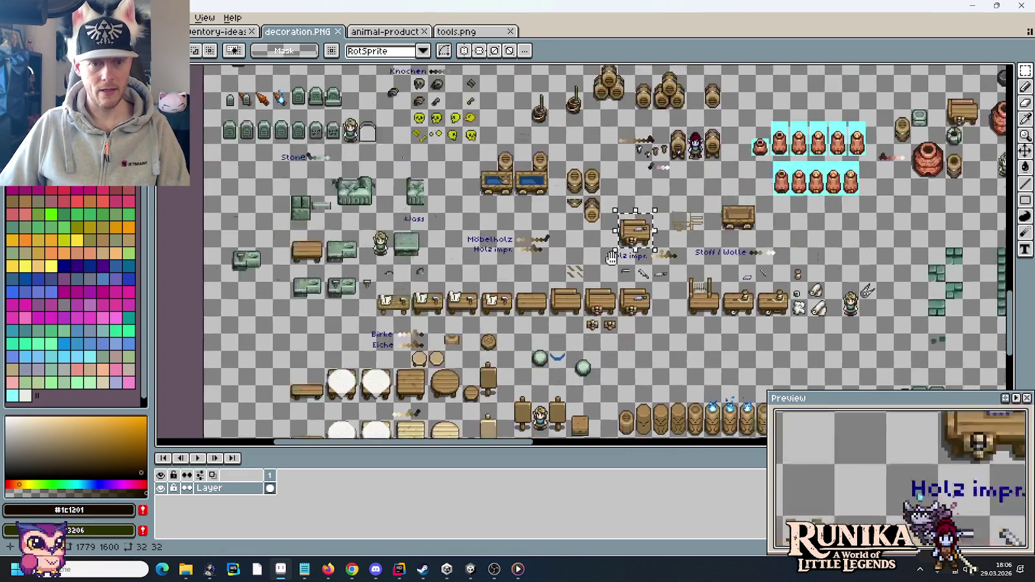
scroll(635, 218, "down", 2)
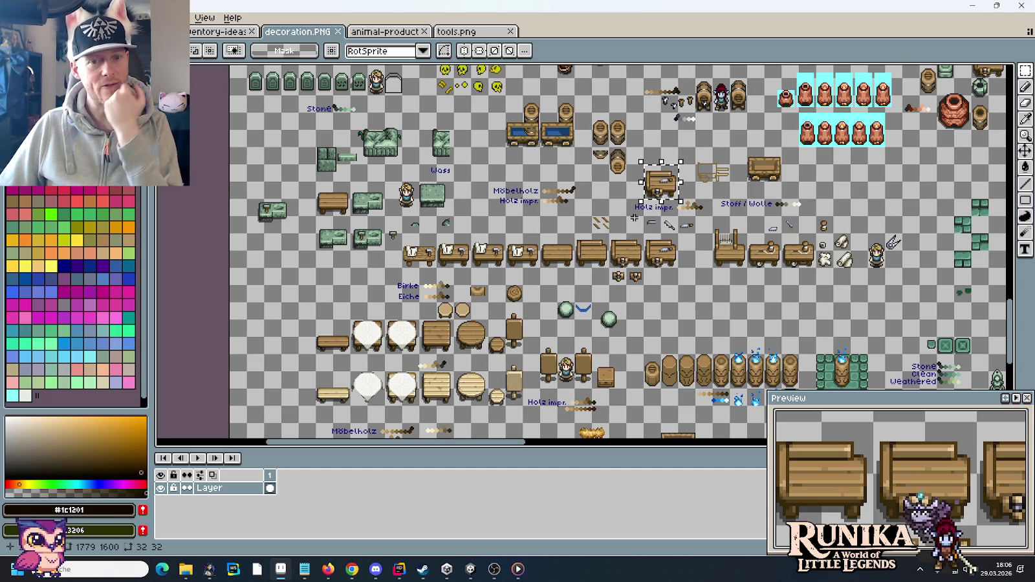
Marquee-select the whole row of workbench tables
left_click_drag(675, 262, 500, 223)
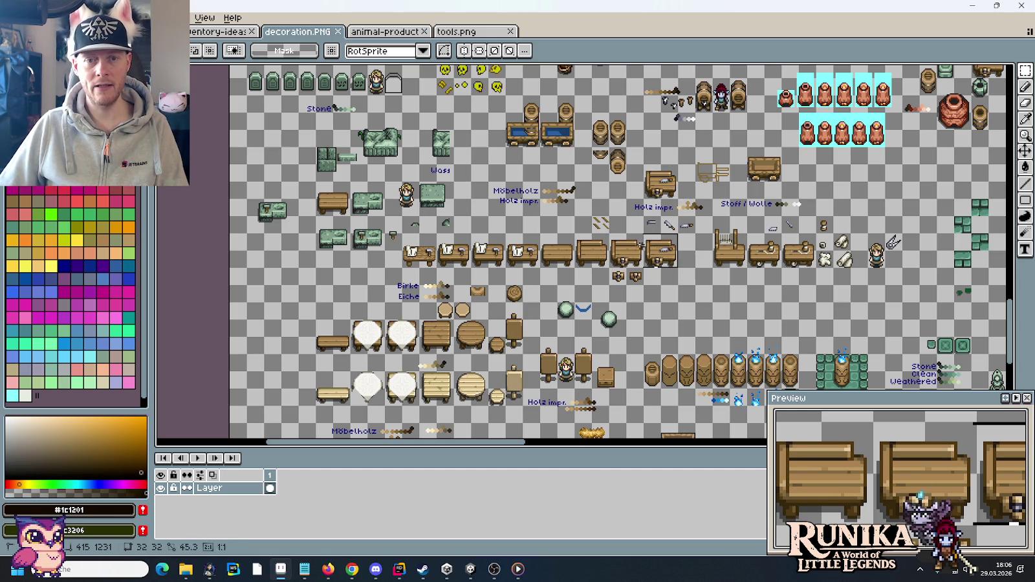
scroll(534, 240, "down", 1)
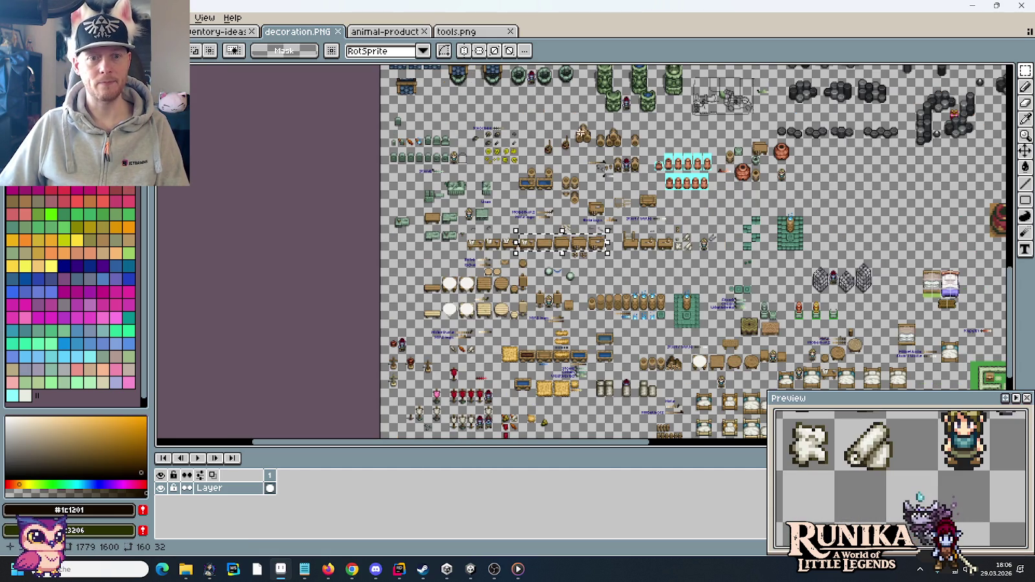
scroll(567, 138, "up", 1)
scroll(587, 161, "up", 1)
scroll(606, 182, "up", 1)
scroll(625, 205, "up", 1)
key("ctrl+v")
left_click_drag(650, 262, 747, 239)
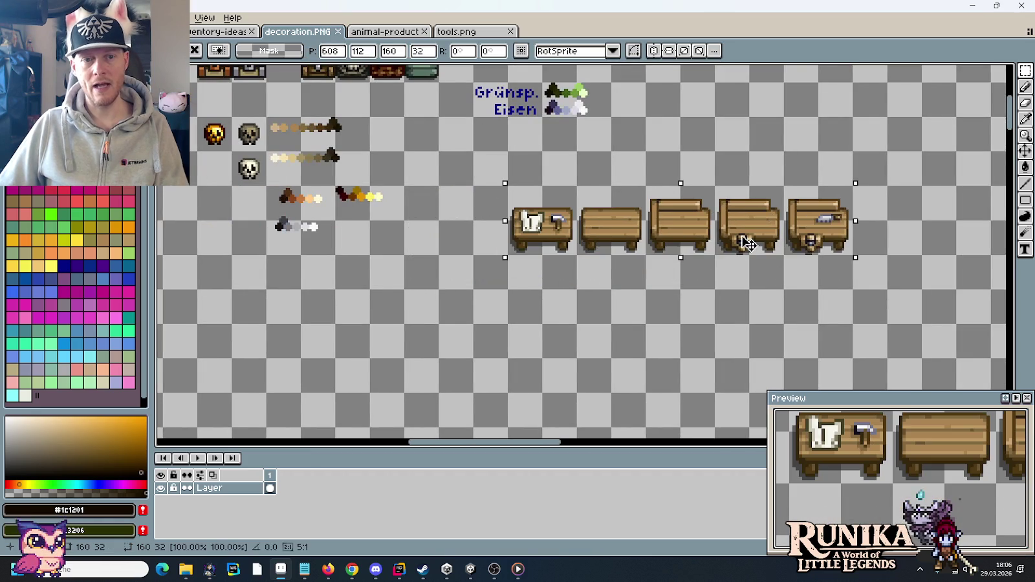
key("Return")
left_click_drag(577, 255, 784, 186)
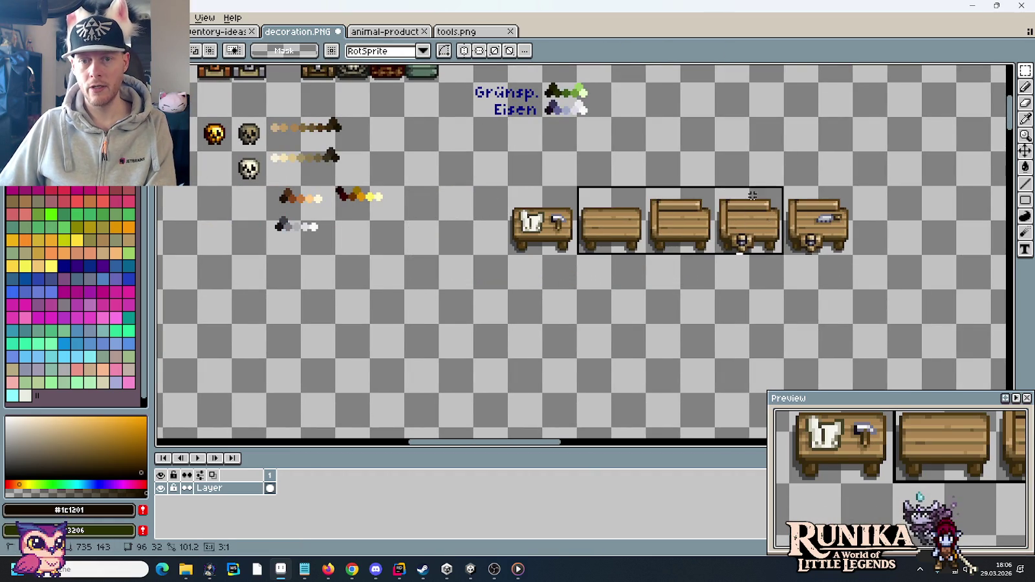
key("Delete")
left_click_drag(784, 255, 853, 186)
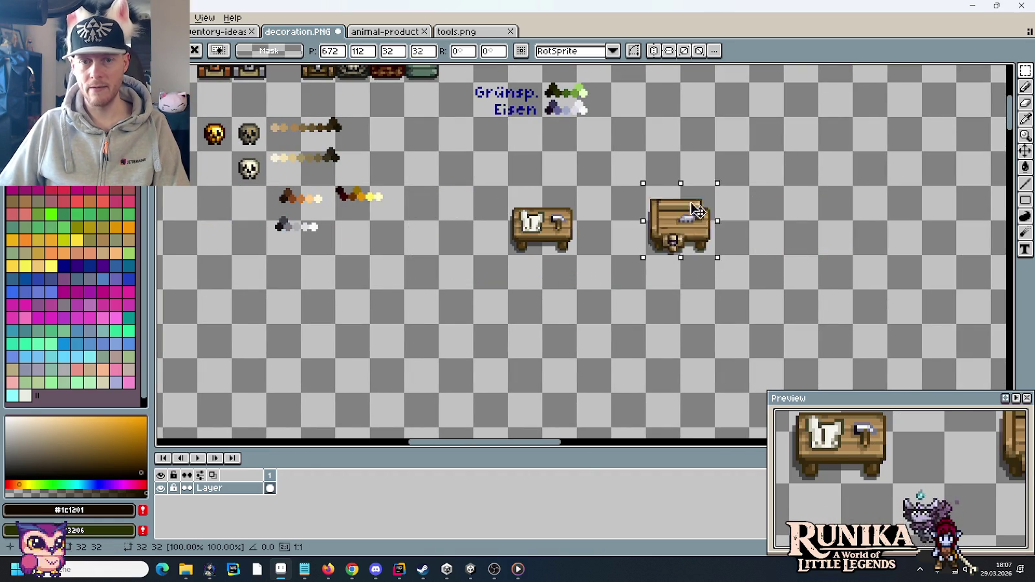
left_click_drag(818, 227, 646, 226)
key("Return")
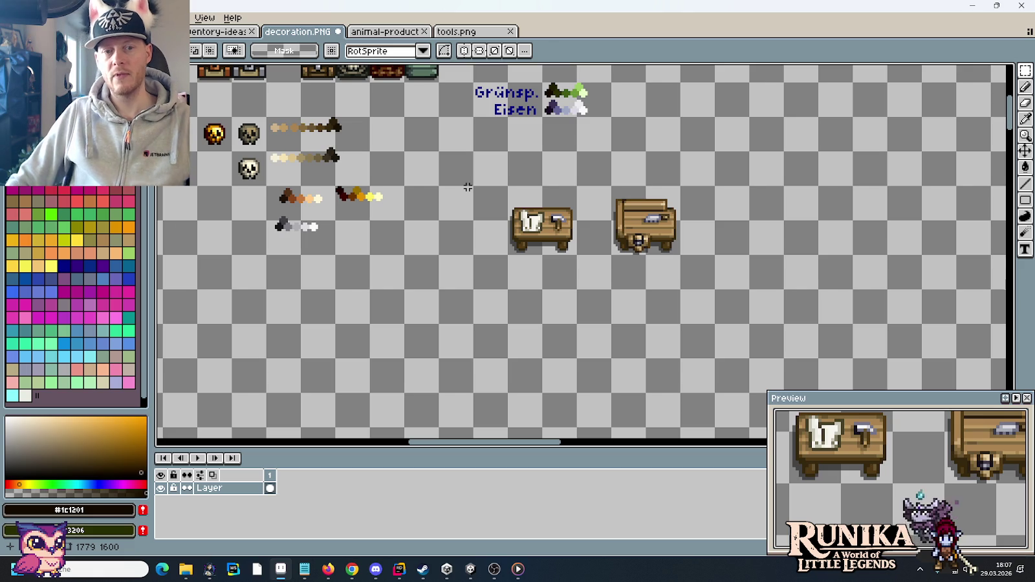
key("ctrl+v")
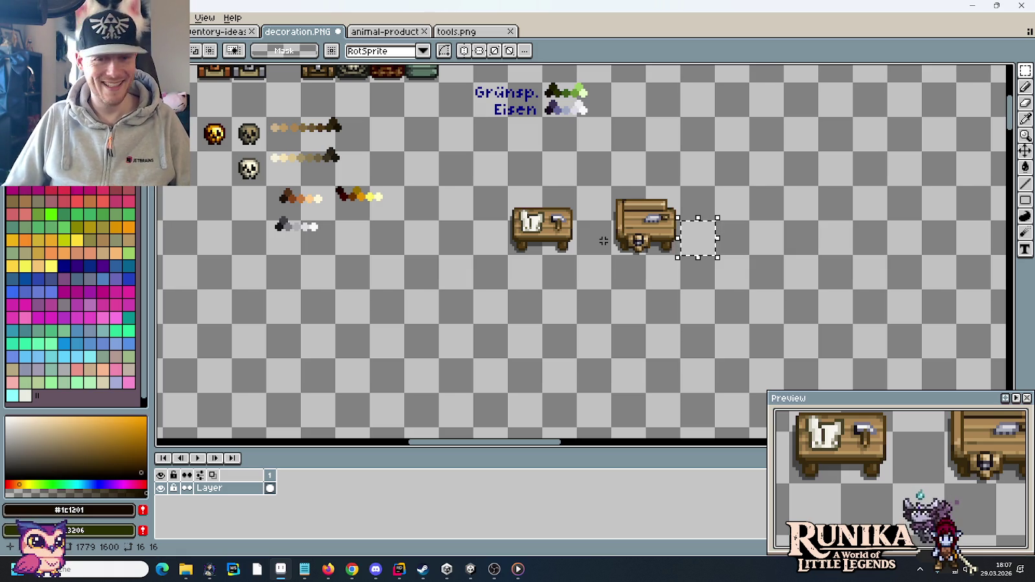
key("ctrl+d")
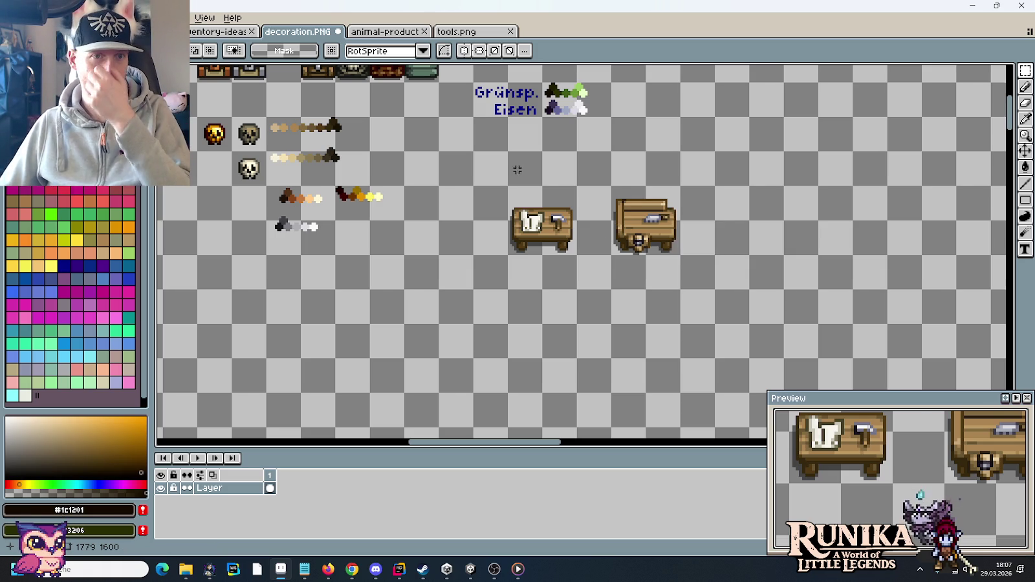
Move a small chest from the left-hand sprites into the table row
left_click_drag(518, 166, 642, 362)
left_click_drag(424, 262, 612, 261)
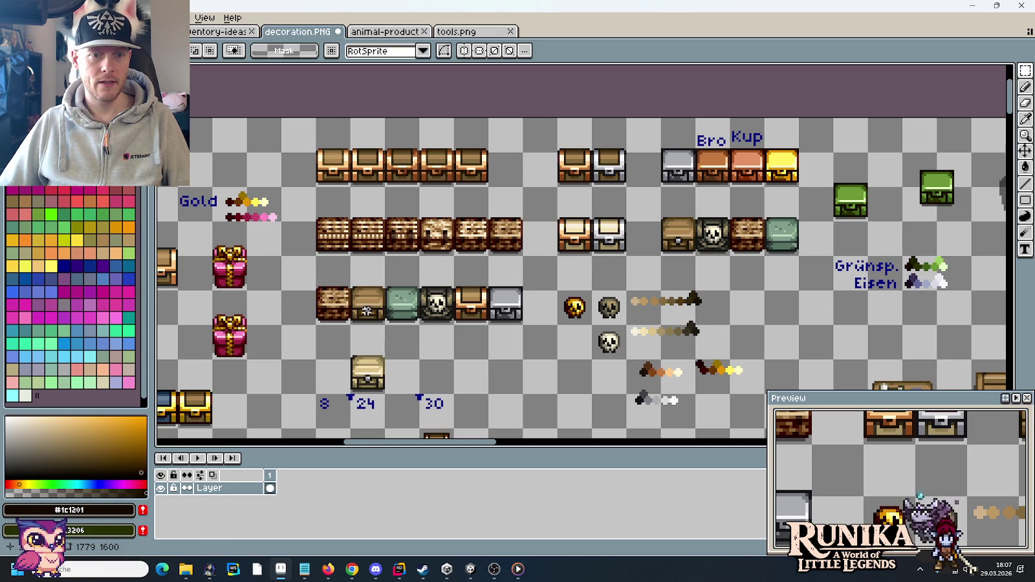
mouse_move(366, 311)
left_mouse_down()
mouse_move(802, 72)
mouse_move(833, 254)
mouse_move(631, 257)
left_mouse_up()
left_click(755, 285)
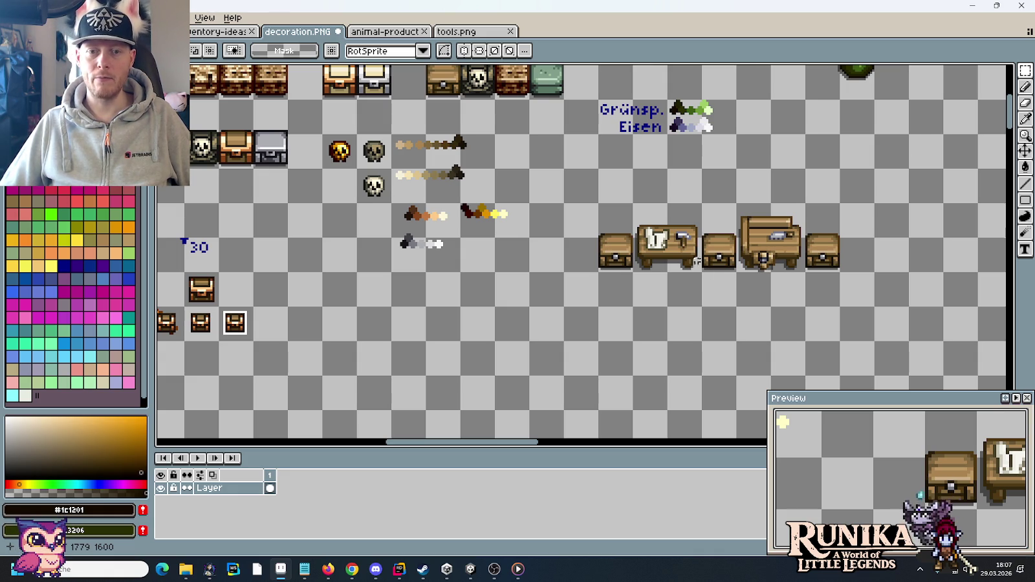
Marquee-select the table, workbench and small chest in turn to compare sizes
left_click_drag(684, 266, 657, 230)
left_click_drag(787, 267, 747, 217)
left_click_drag(720, 261, 712, 213)
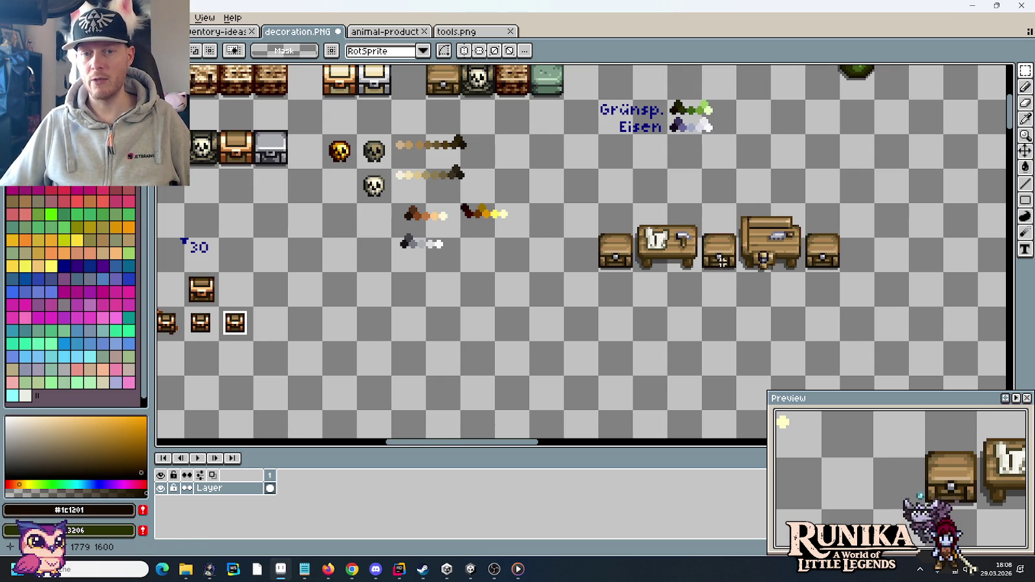
Measure the leftmost chest, the 32×32 workbench and the middle chest with selections
left_click_drag(596, 202, 635, 275)
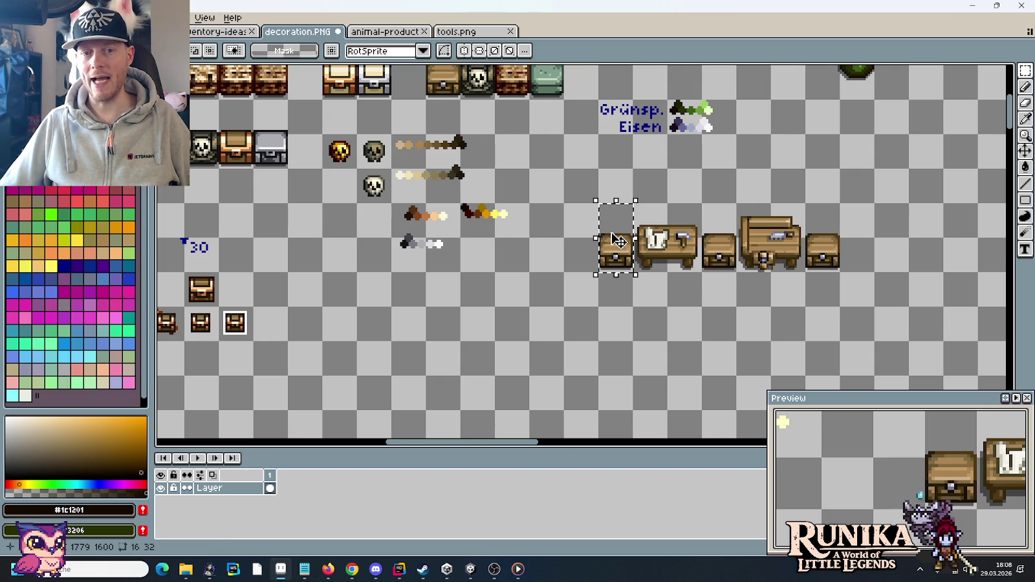
left_click_drag(772, 260, 751, 220)
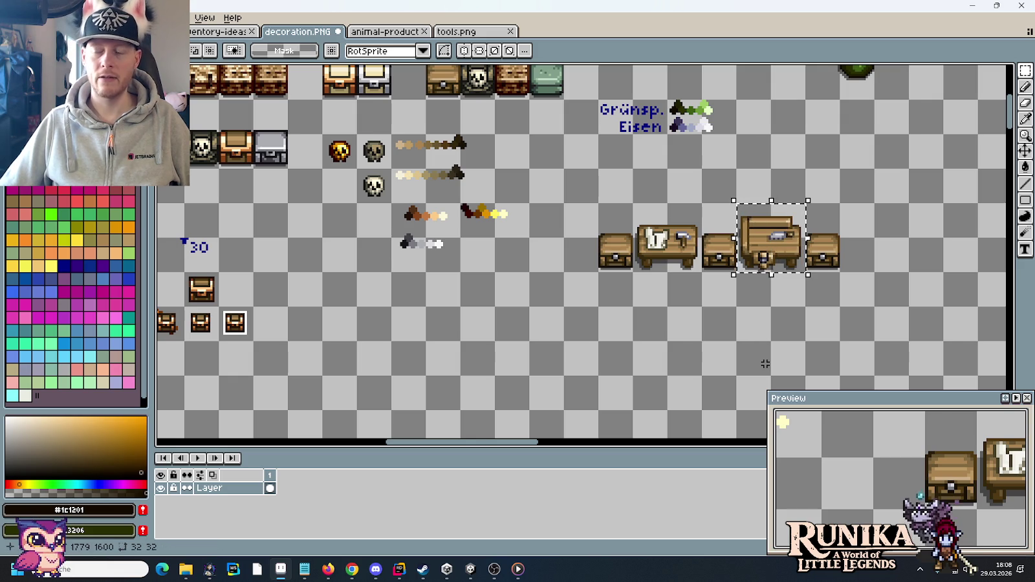
left_click_drag(710, 260, 718, 236)
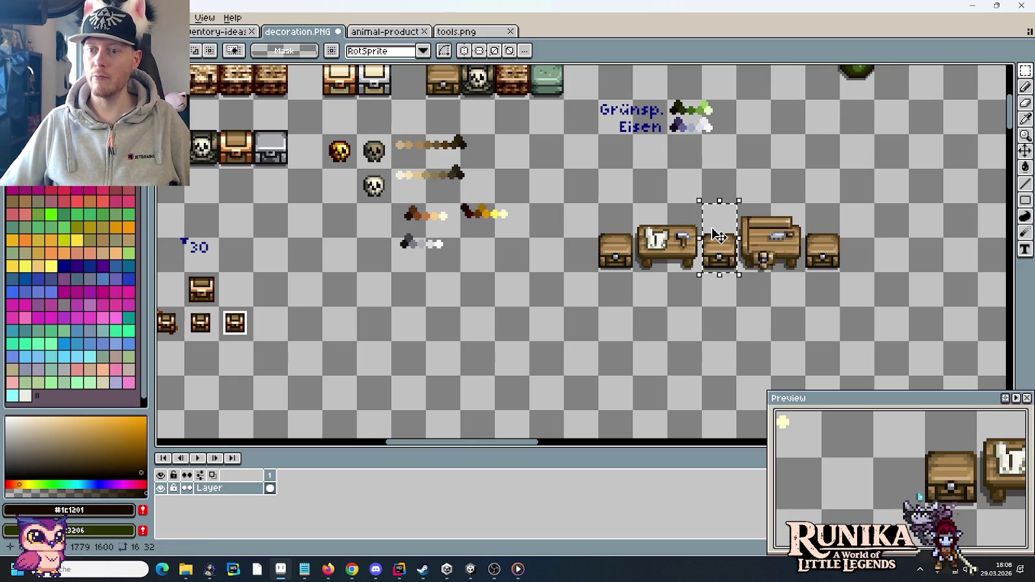
Measure the rightmost chest, then save decoration.png
left_click_drag(850, 271, 830, 262)
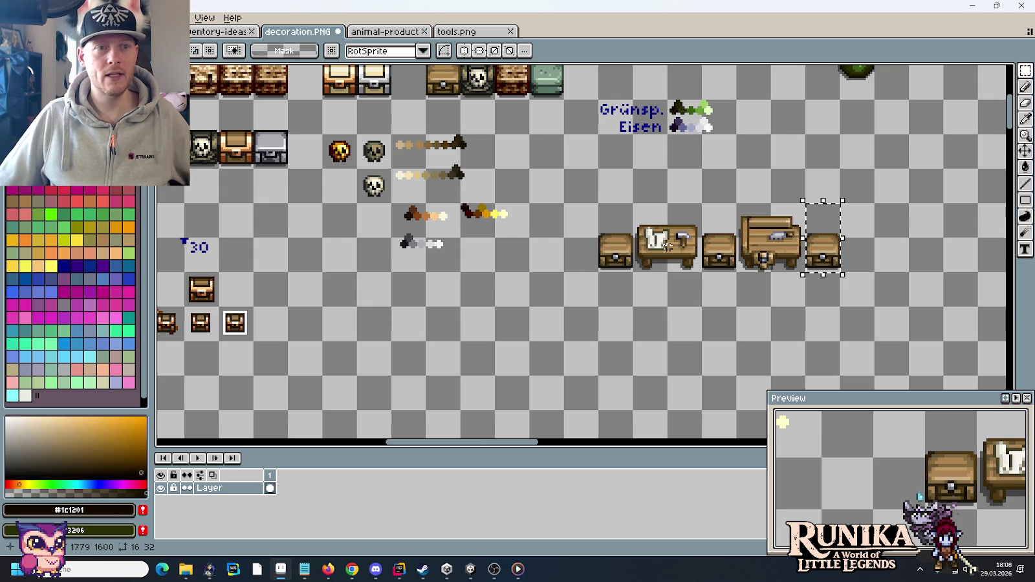
key("ctrl+s")
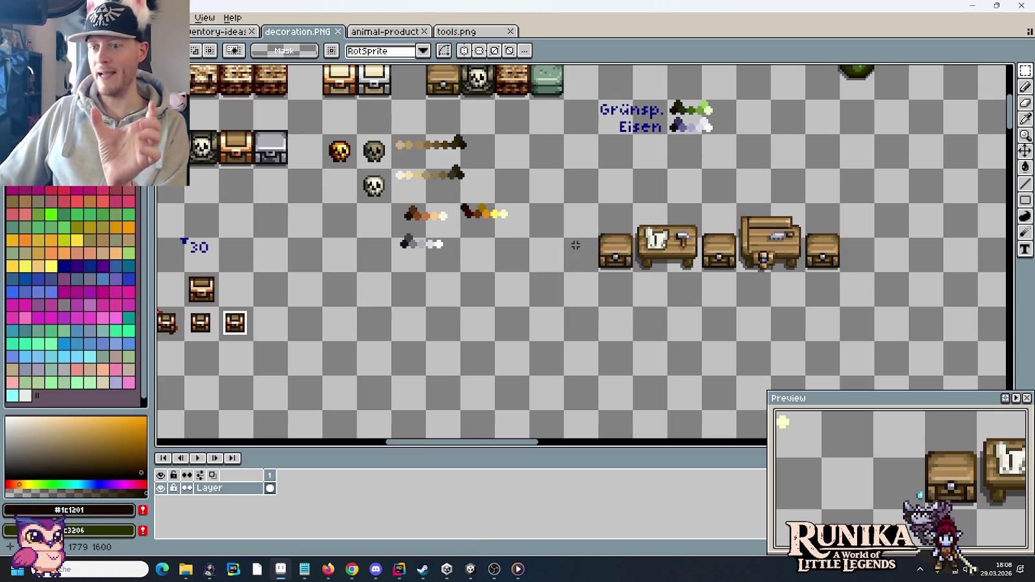
left_click(471, 570)
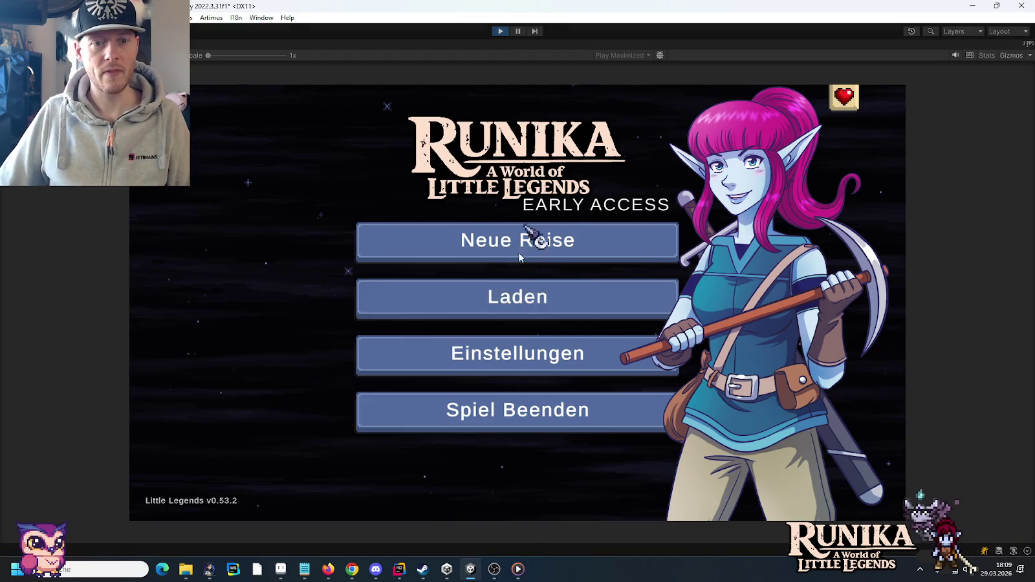
Load a saved game from the Laden list and continue past the hint screen
left_click(522, 299)
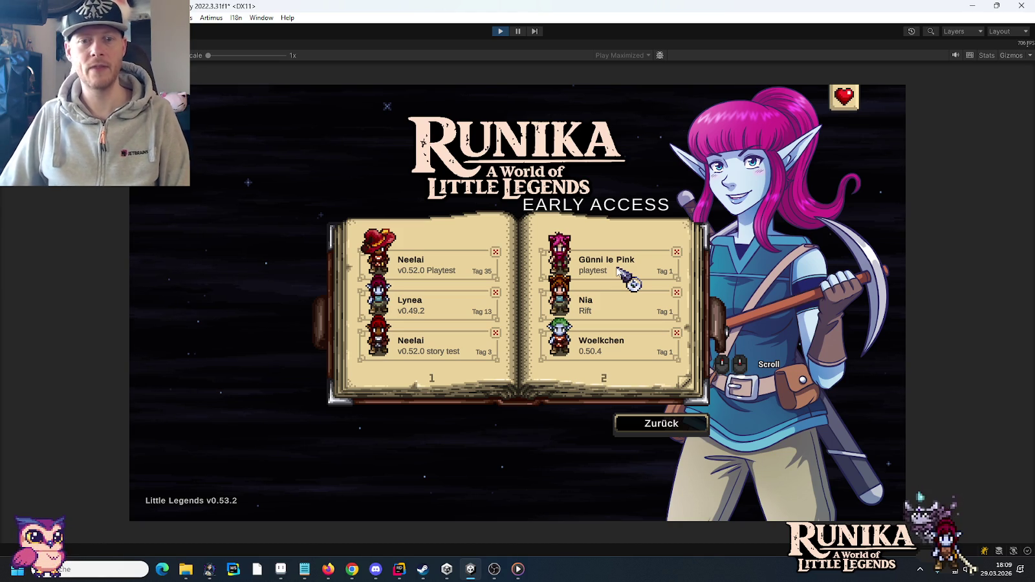
left_click(618, 271)
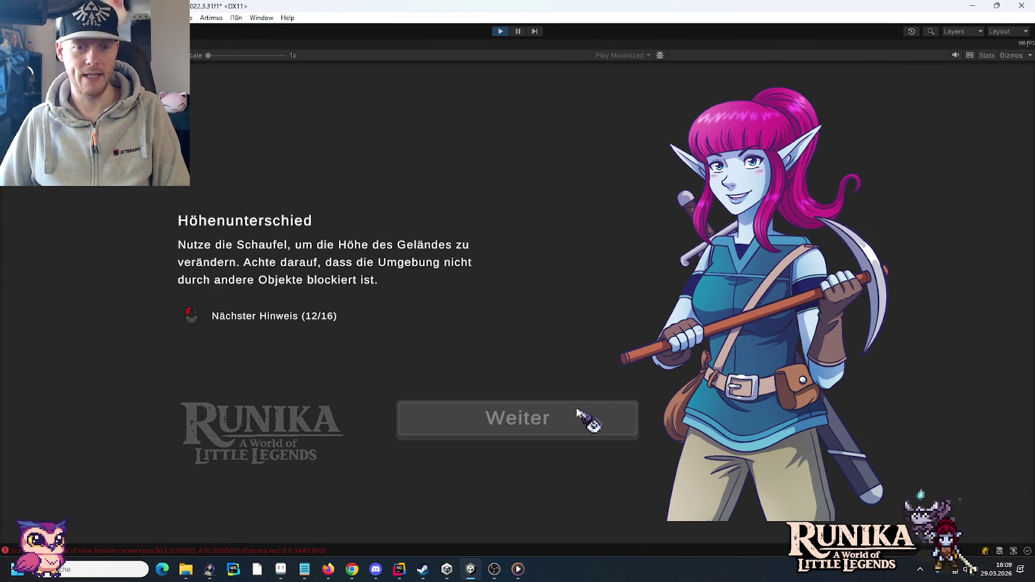
left_click(578, 411)
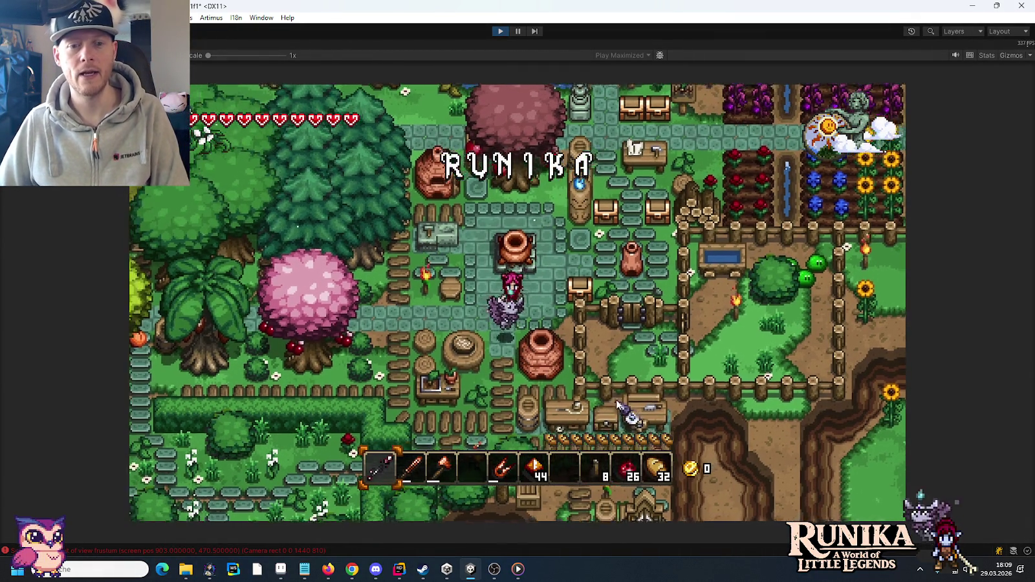
key("s")
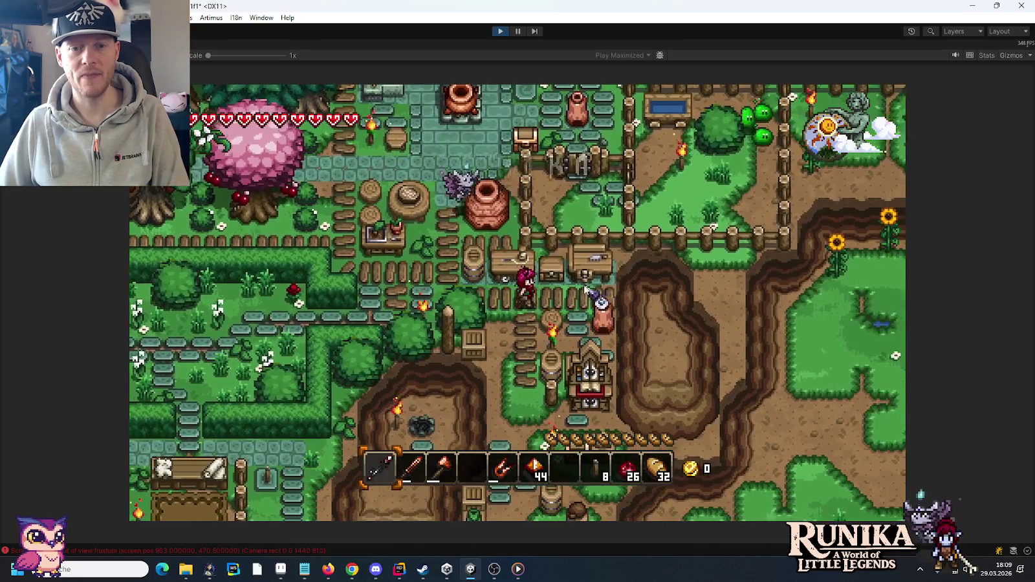
key("e")
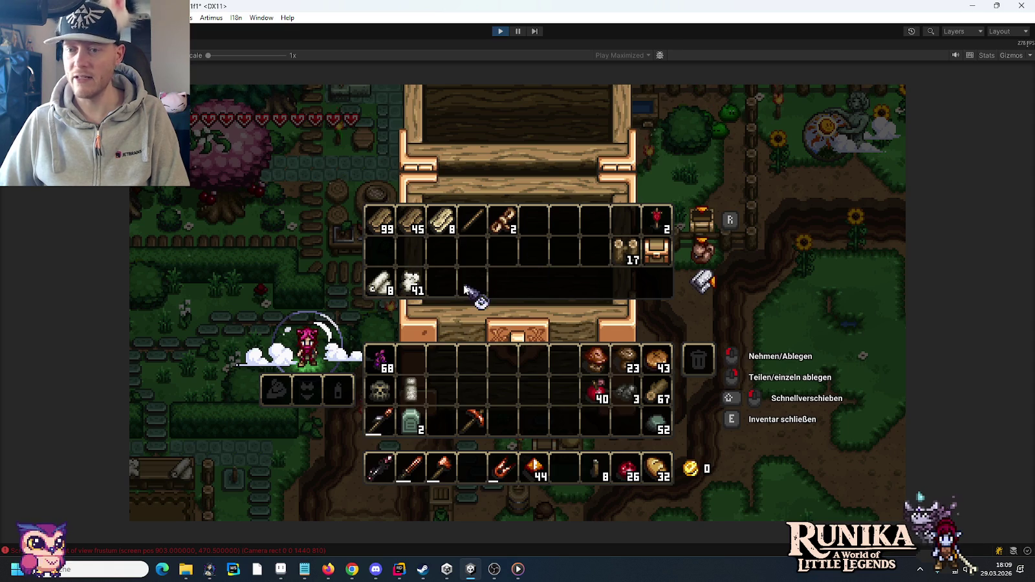
key("e")
key("e")
key("e")
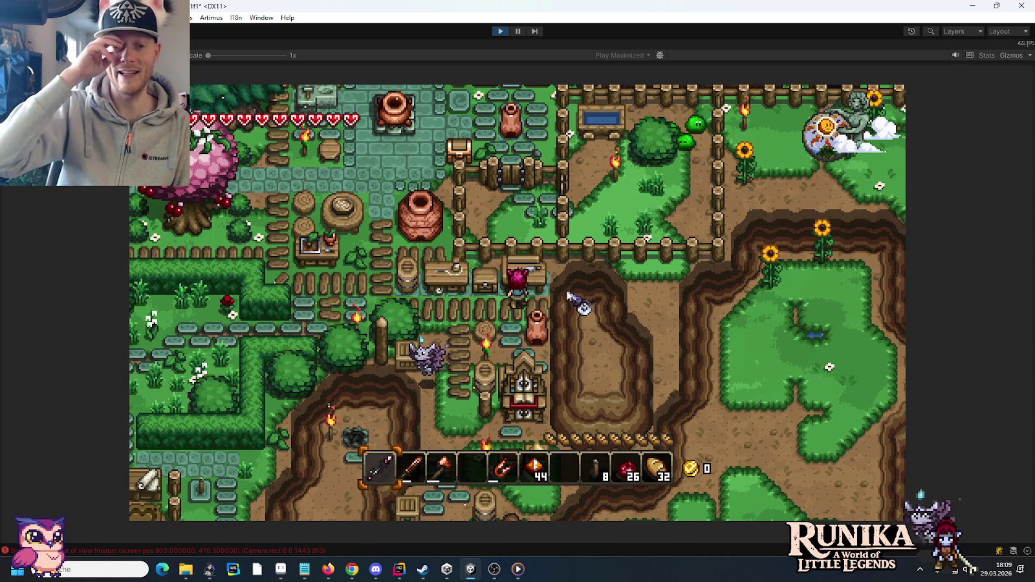
key("a")
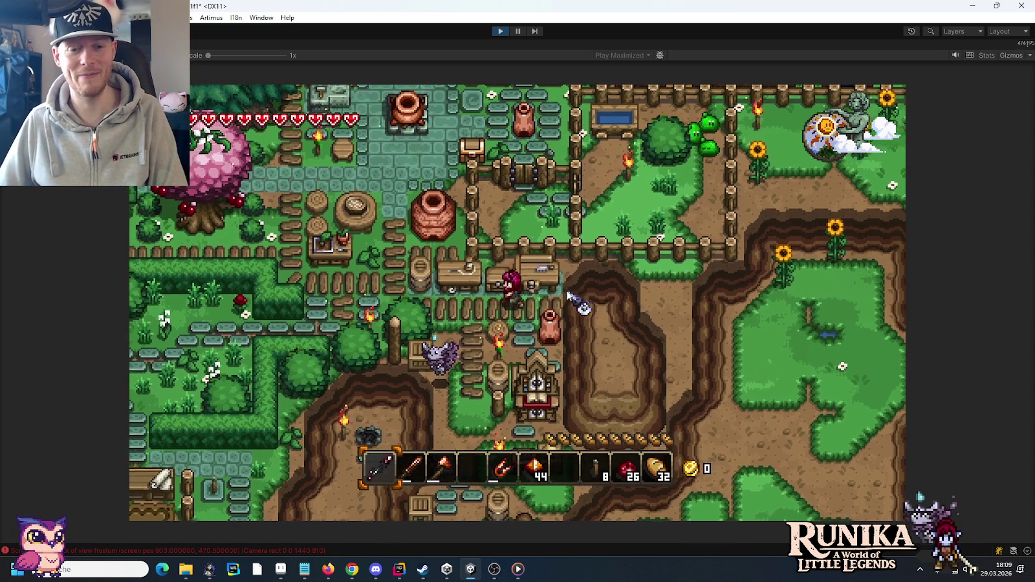
key("a")
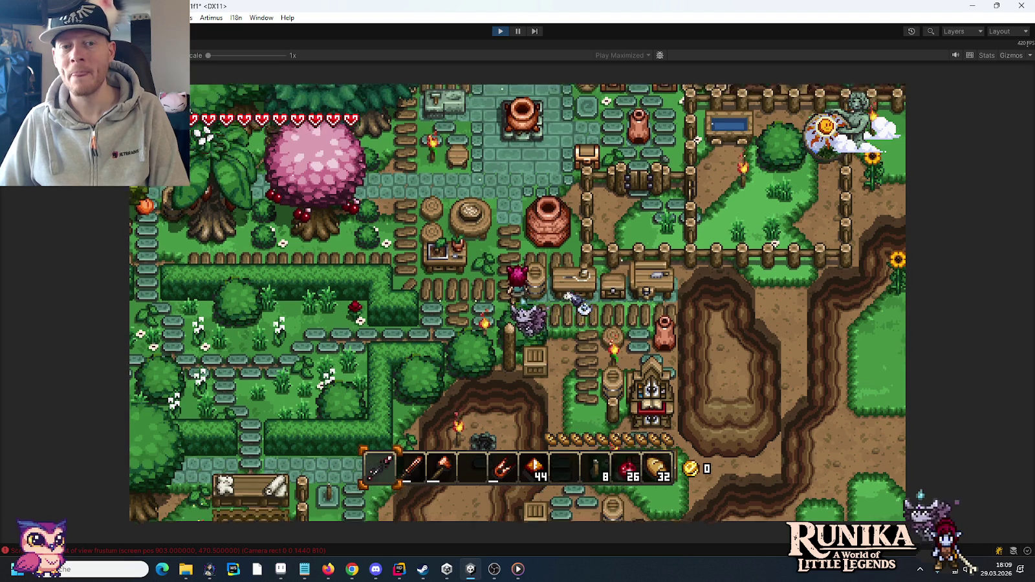
key("a")
key("w")
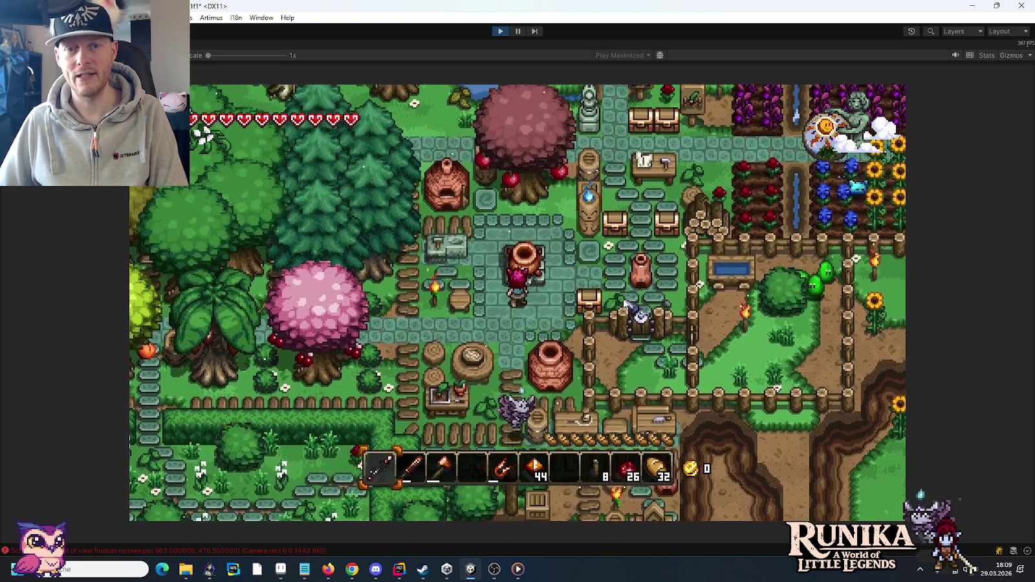
key("d")
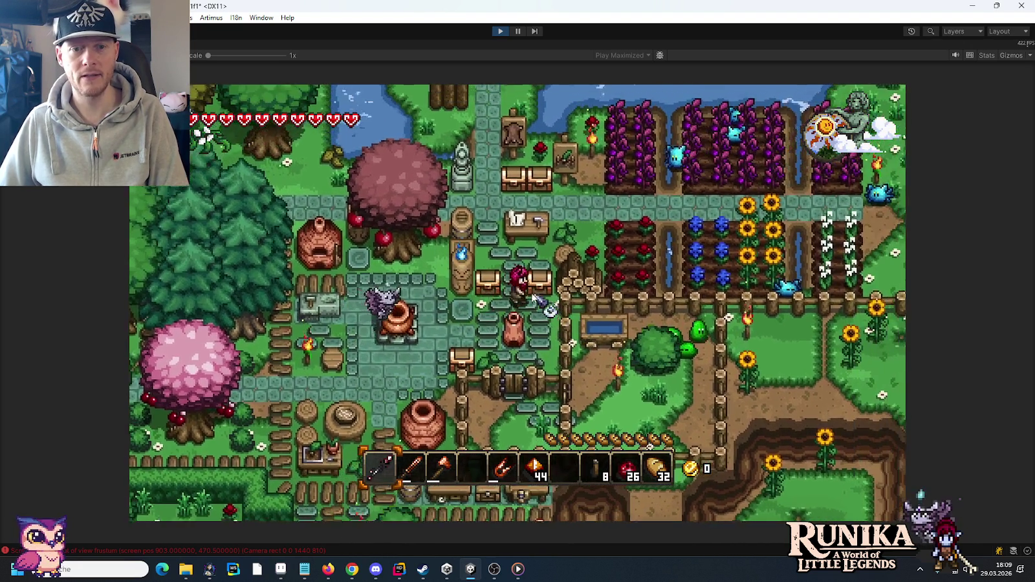
Look through the chests and move the lantern stack into hotbar slot 4
key("e")
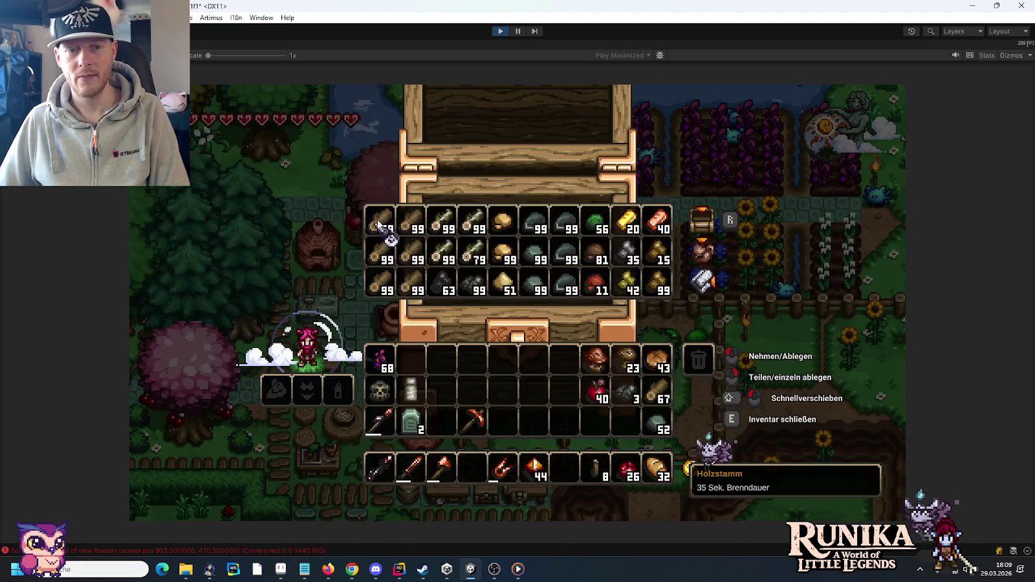
key("e")
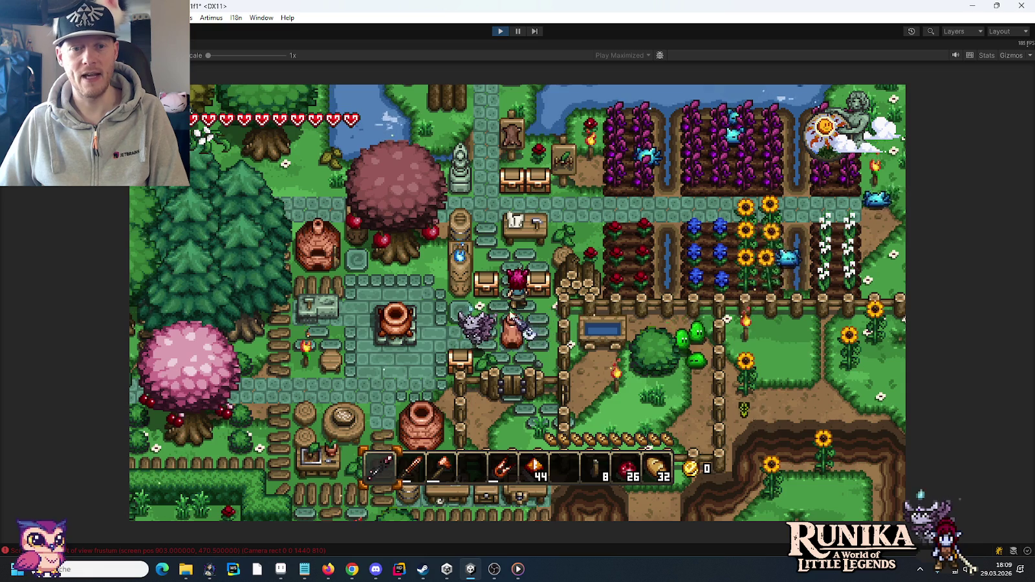
key("e")
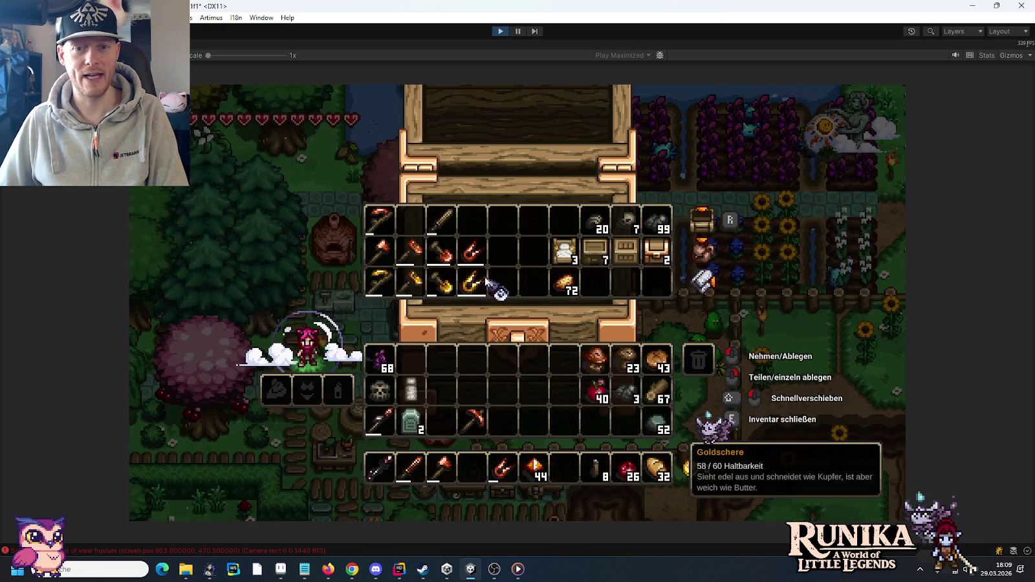
key("e")
key("e")
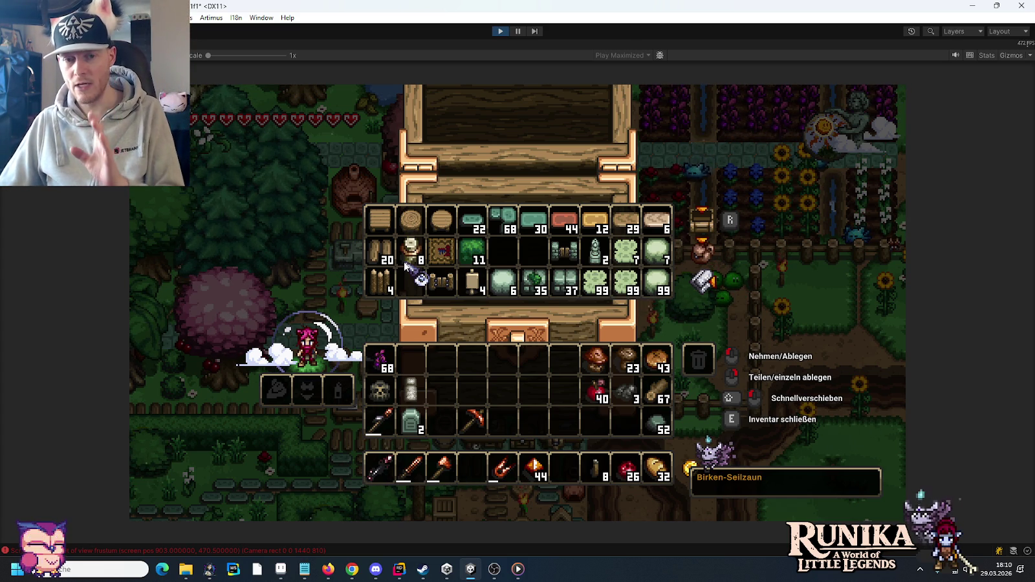
left_click(475, 466)
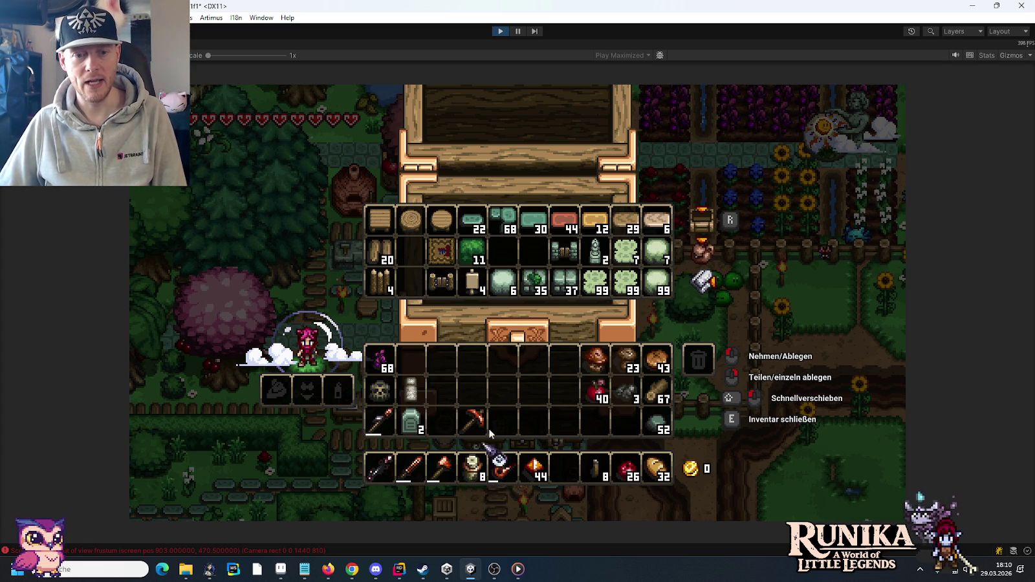
key("e")
Select hotbar slot 4 and place a lantern above the character, leaving 7
scroll(526, 401, "down", 3)
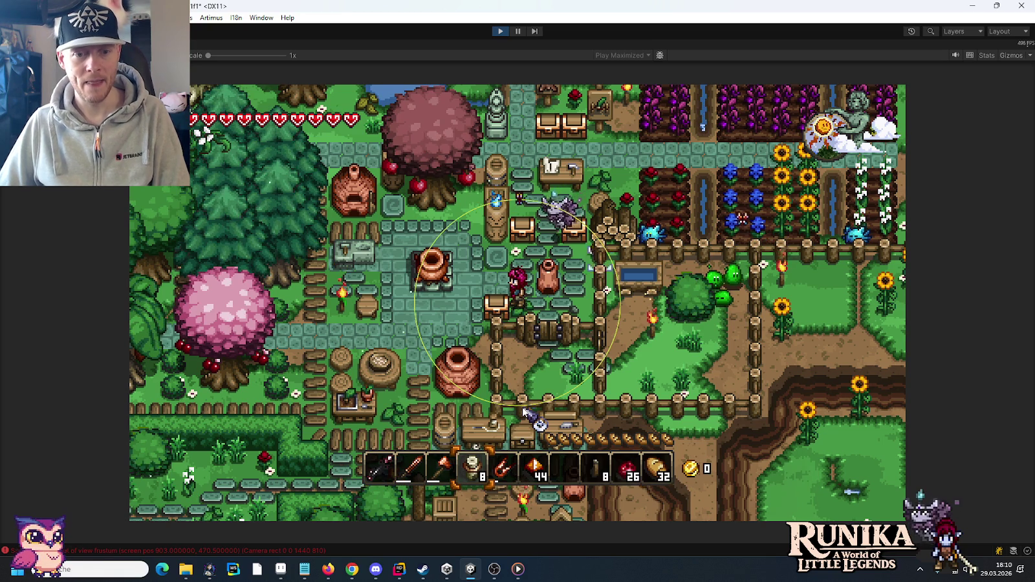
key("a")
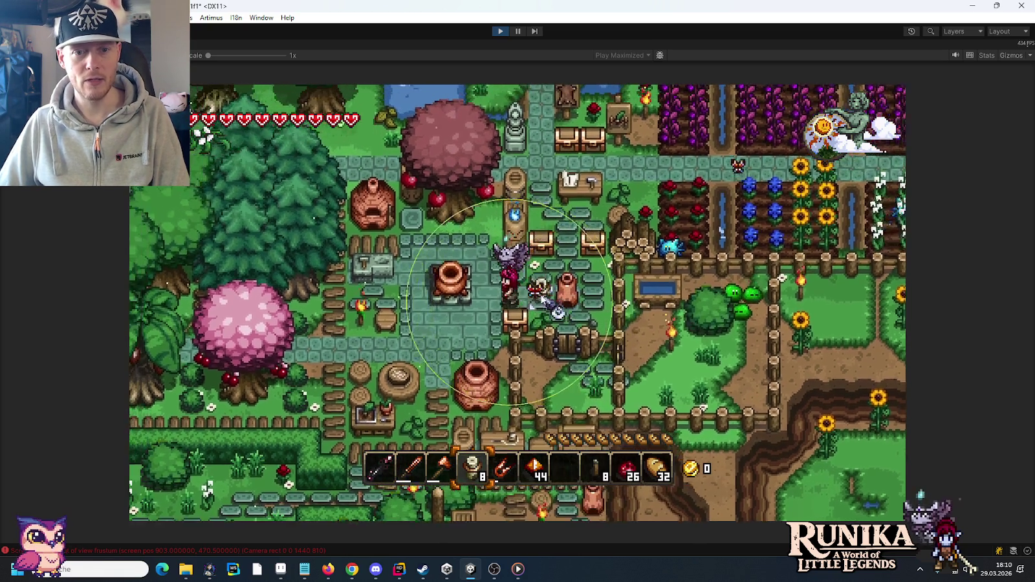
key("w")
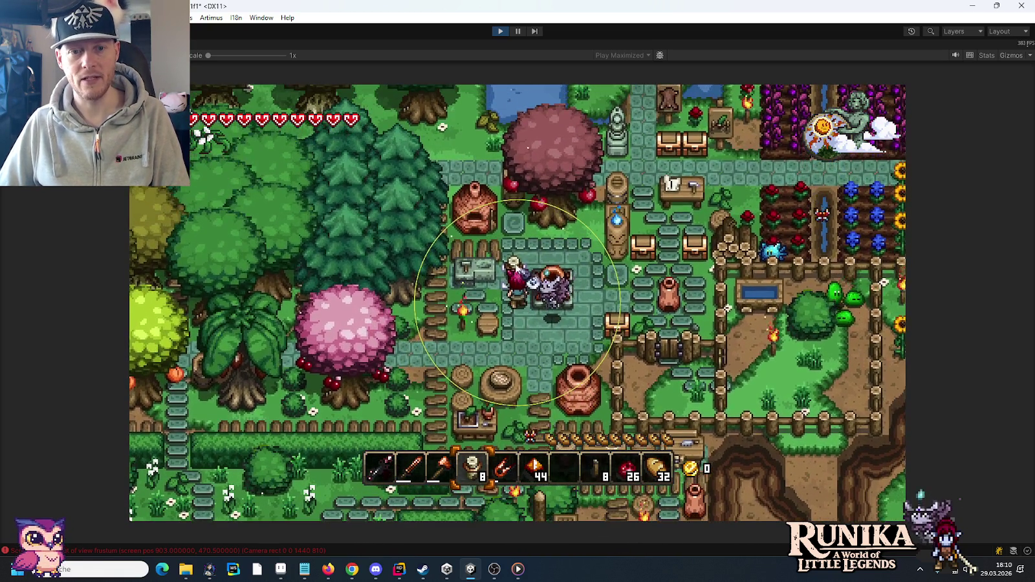
left_click(514, 259)
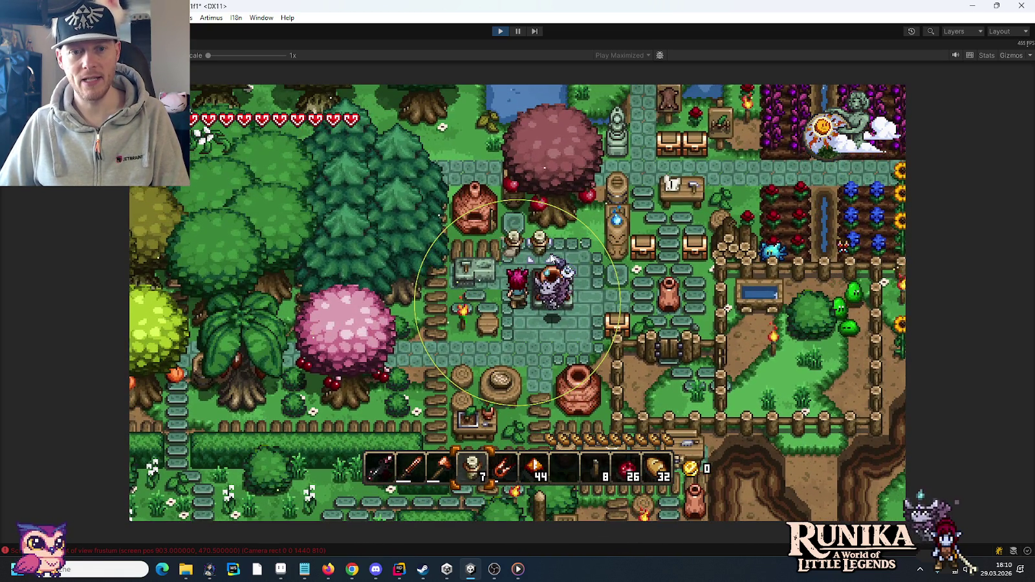
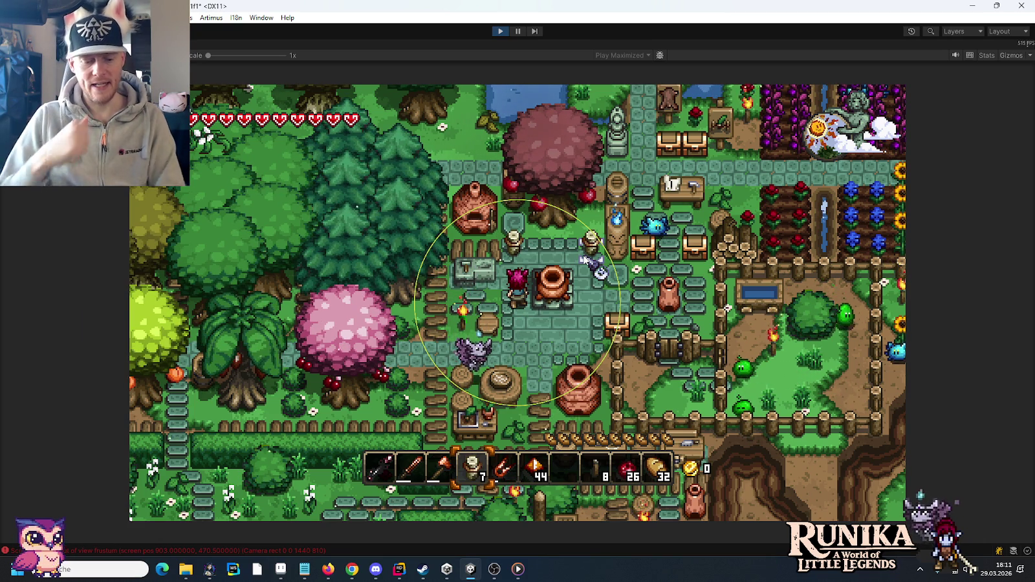
Walk the character along the brick path through the fence to the pond, then stop play mode and minimize Unity
scroll(586, 258, "up", 3)
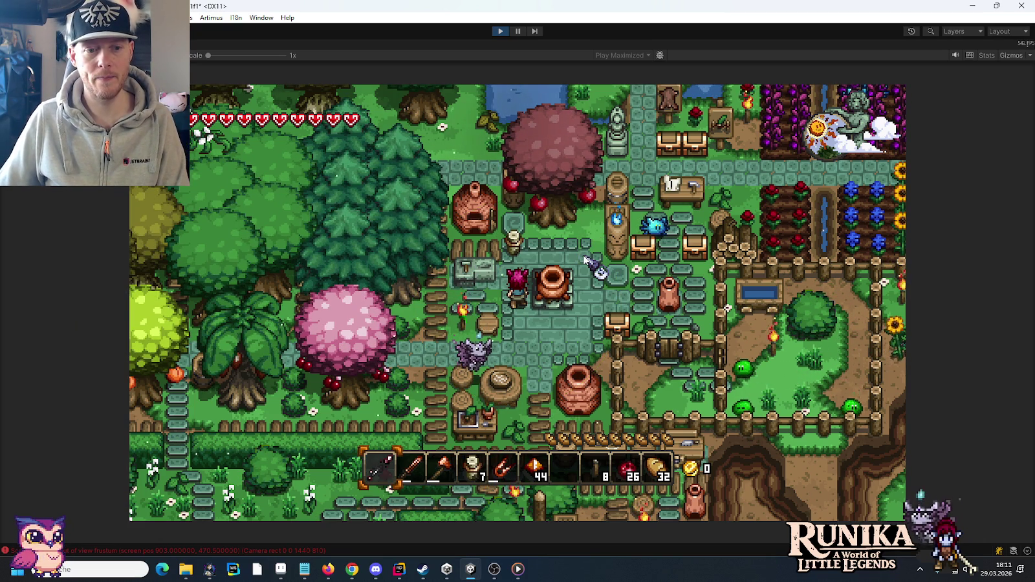
key("s")
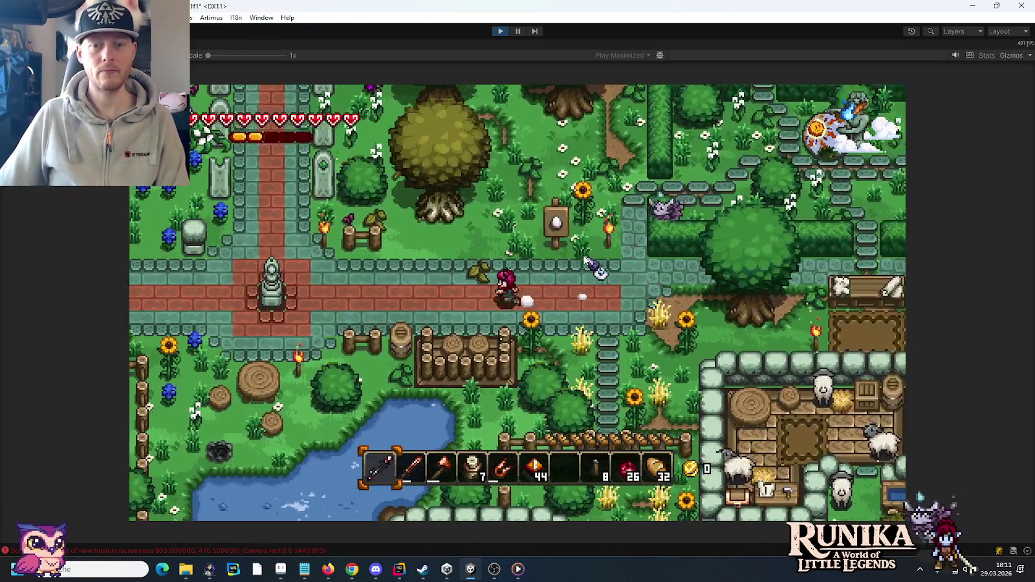
key("a")
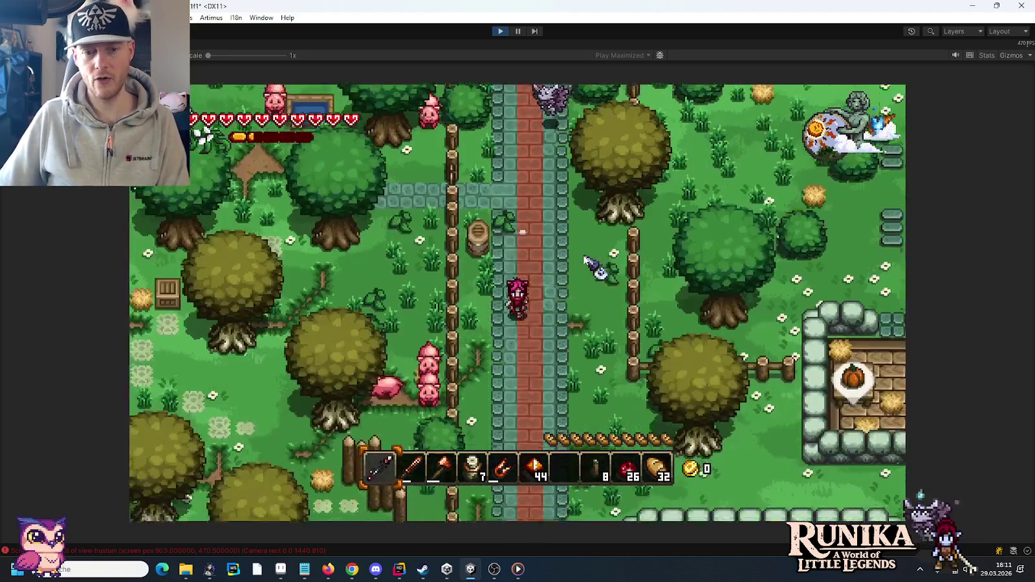
key("s")
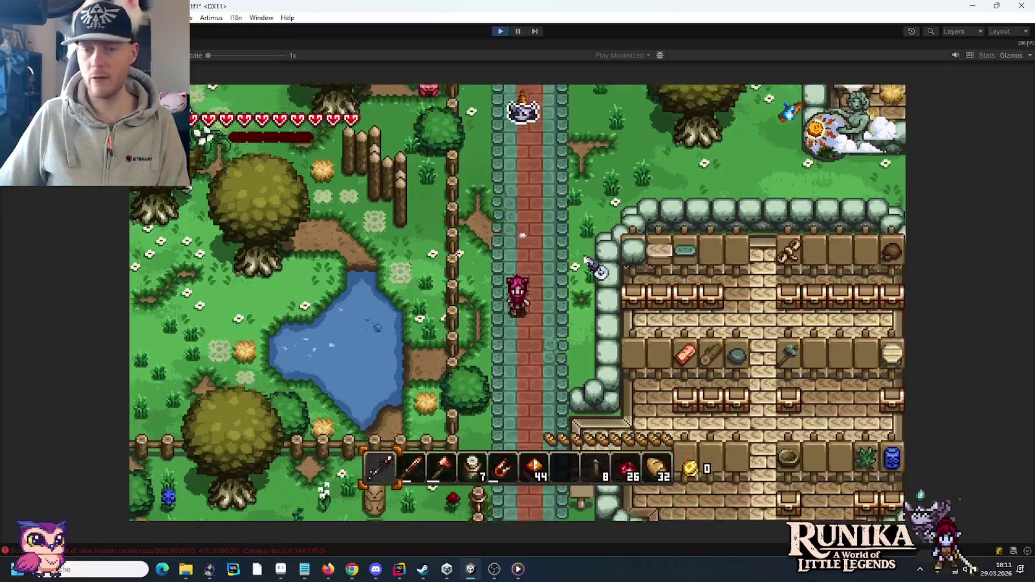
key("s")
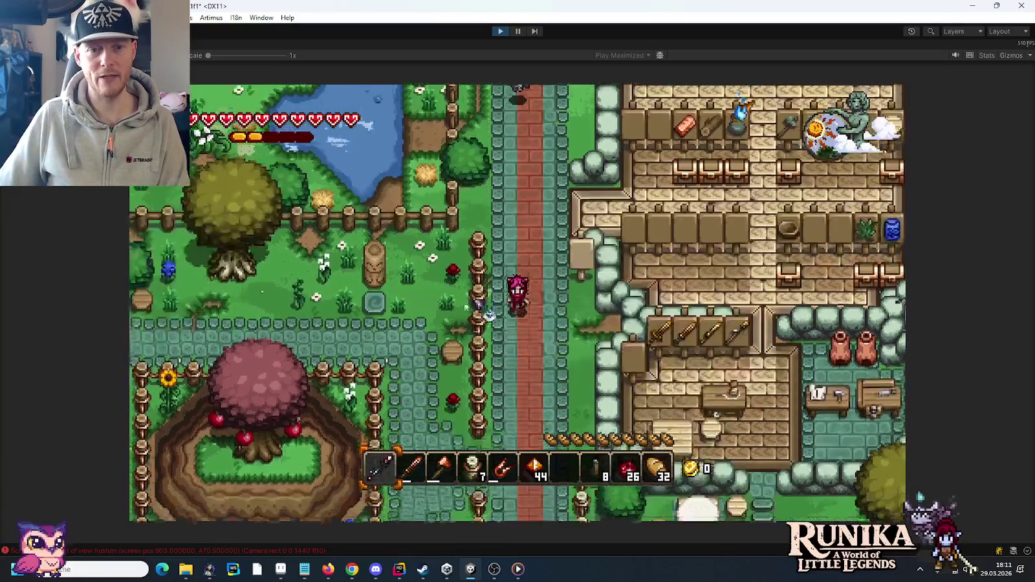
key("s")
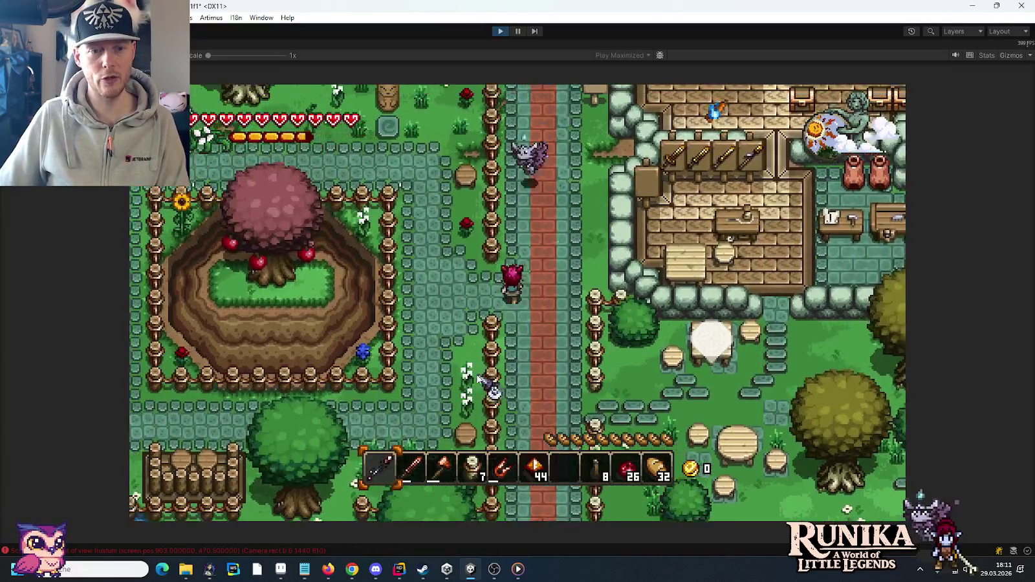
key("a")
key("s")
key("a")
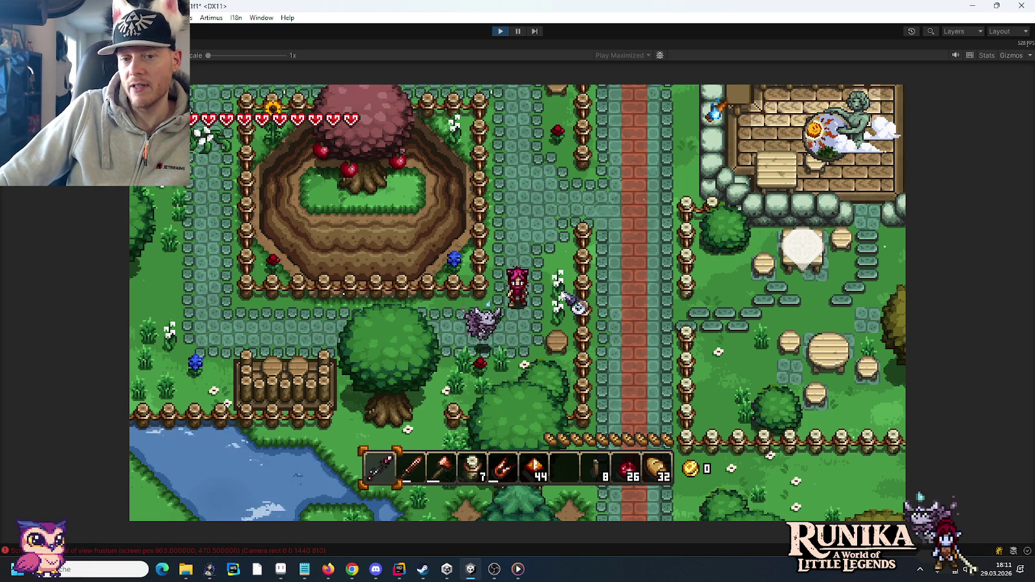
left_click(503, 32)
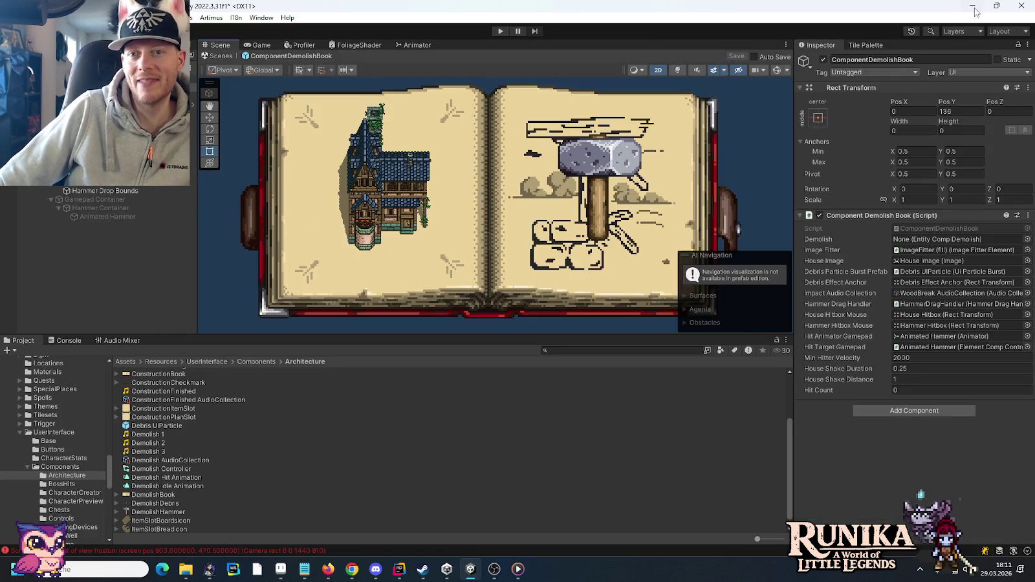
left_click(973, 7)
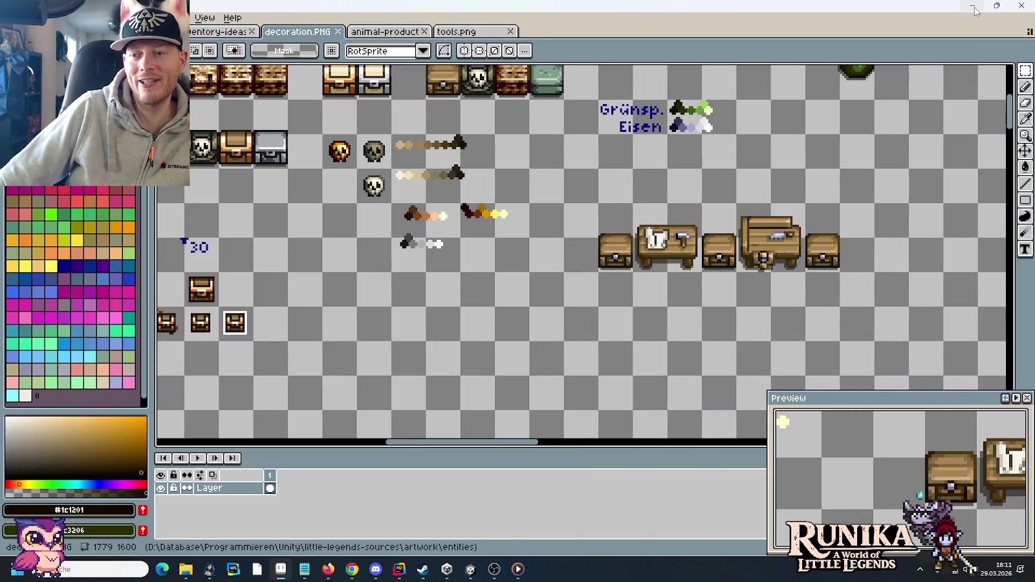
In tools.png, copy the dark sword, yellow-accented sword, ingot and grey ramp group beside the axe
left_click(458, 33)
left_click_drag(492, 97, 607, 275)
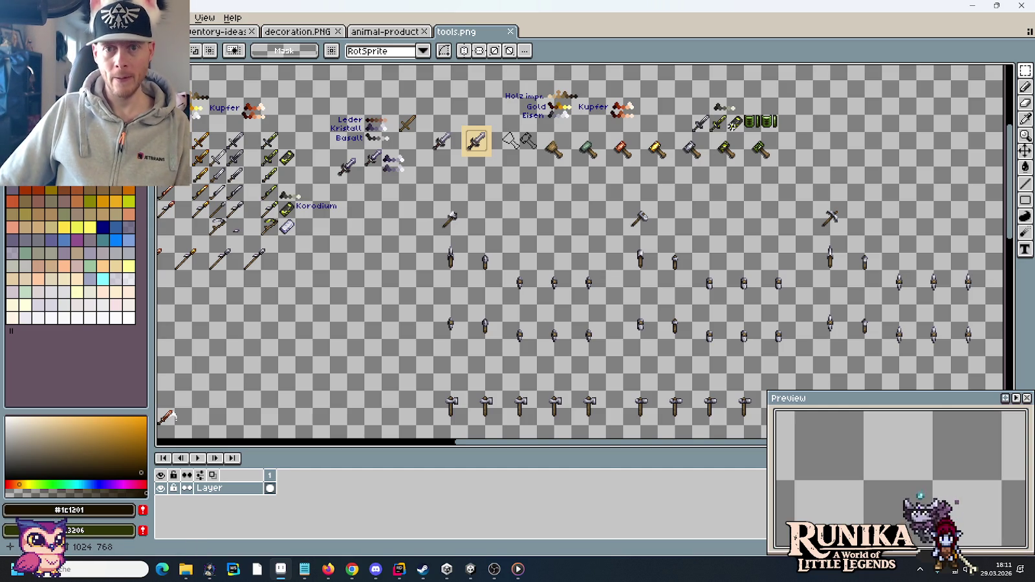
left_click_drag(690, 94, 748, 133)
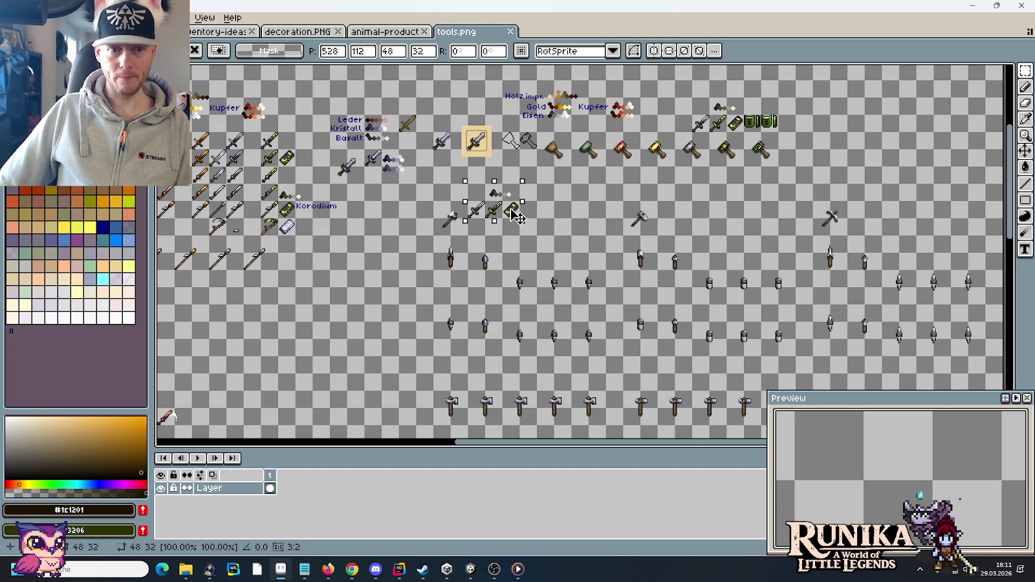
left_click(434, 211)
Marquee-select the axe's tile on the sprite sheet
scroll(434, 211, "up", 3)
scroll(434, 212, "up", 1)
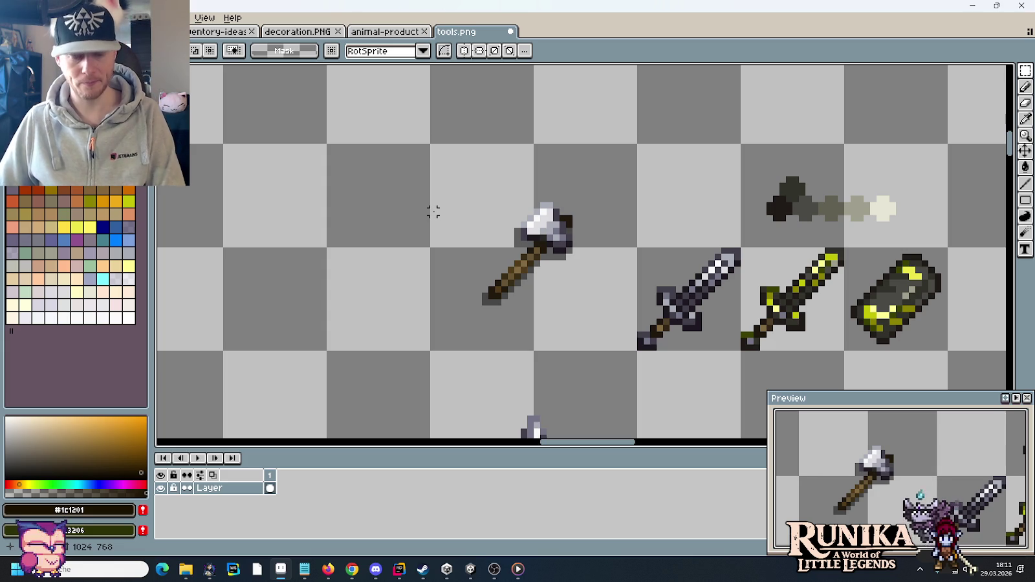
scroll(556, 239, "down", 1)
scroll(543, 227, "up", 2)
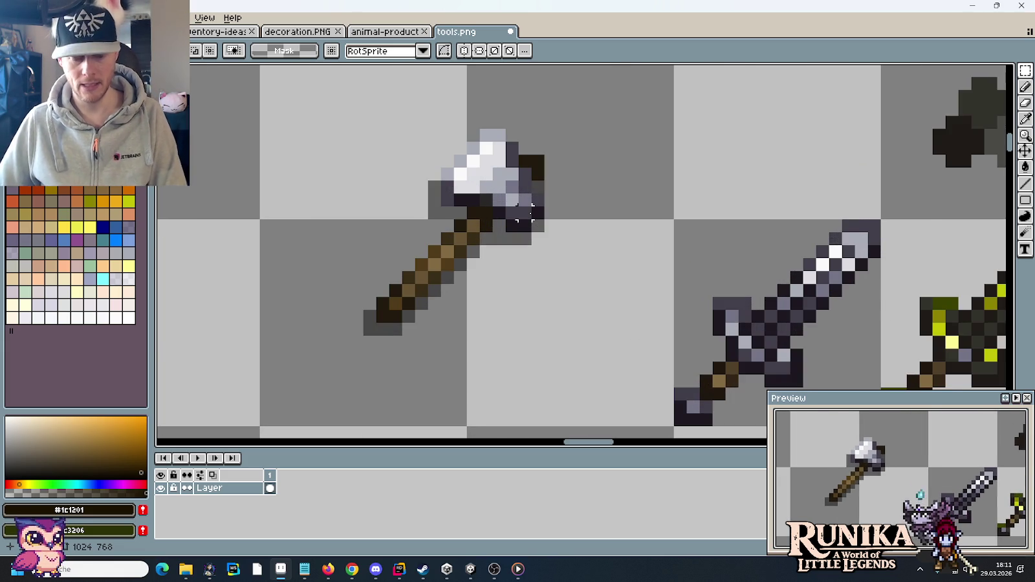
scroll(528, 214, "down", 1)
scroll(527, 214, "up", 1)
scroll(455, 188, "down", 1)
left_click_drag(487, 238, 417, 174)
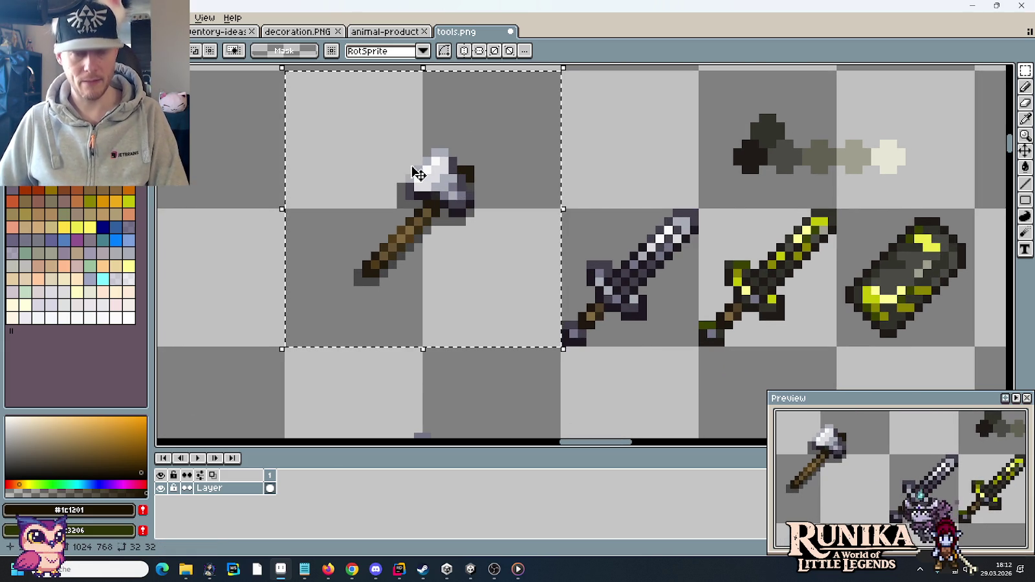
Zoom and pan the sheet to inspect the lower rows of daggers and axes
scroll(453, 182, "down", 4)
scroll(511, 110, "up", 3)
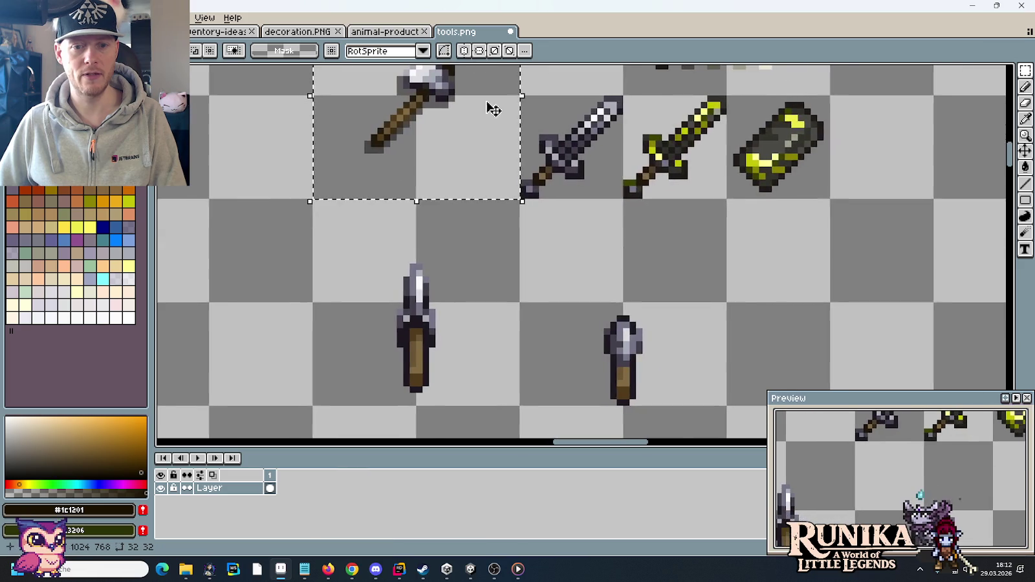
scroll(492, 109, "down", 3)
scroll(534, 224, "down", 3)
scroll(478, 173, "up", 3)
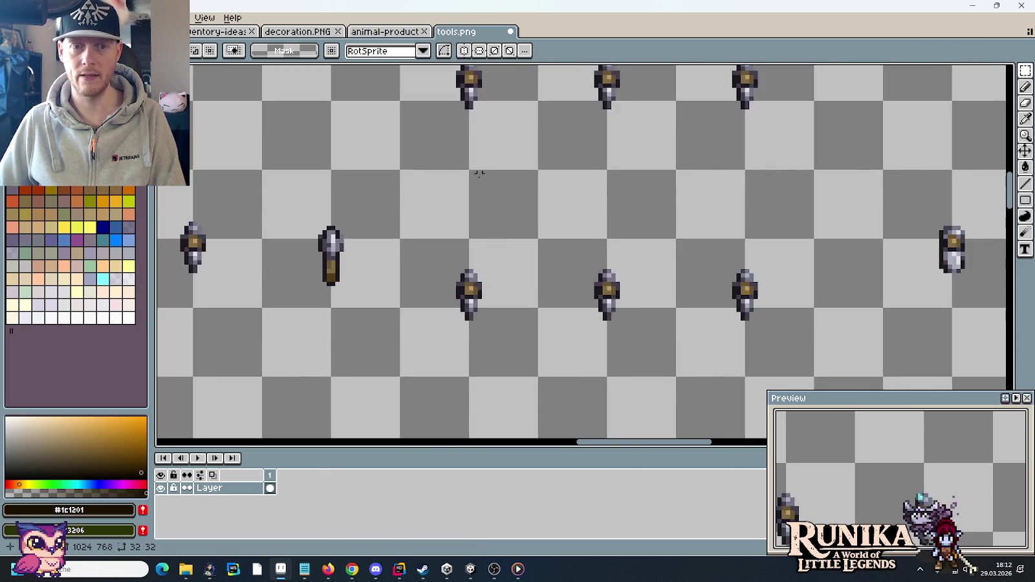
scroll(502, 249, "down", 2)
scroll(513, 360, "down", 2)
scroll(526, 250, "up", 4)
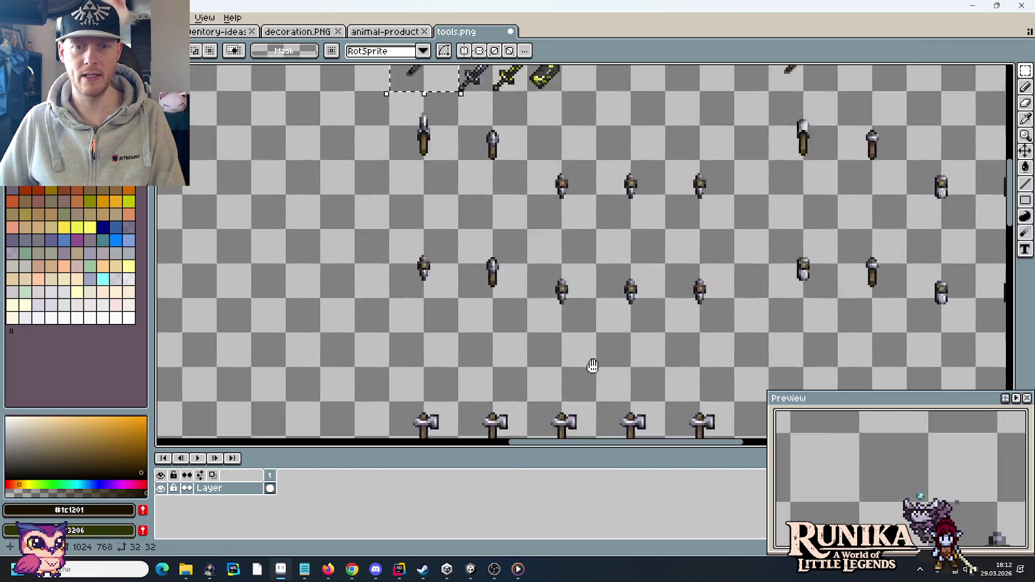
scroll(490, 199, "up", 2)
scroll(530, 189, "up", 3)
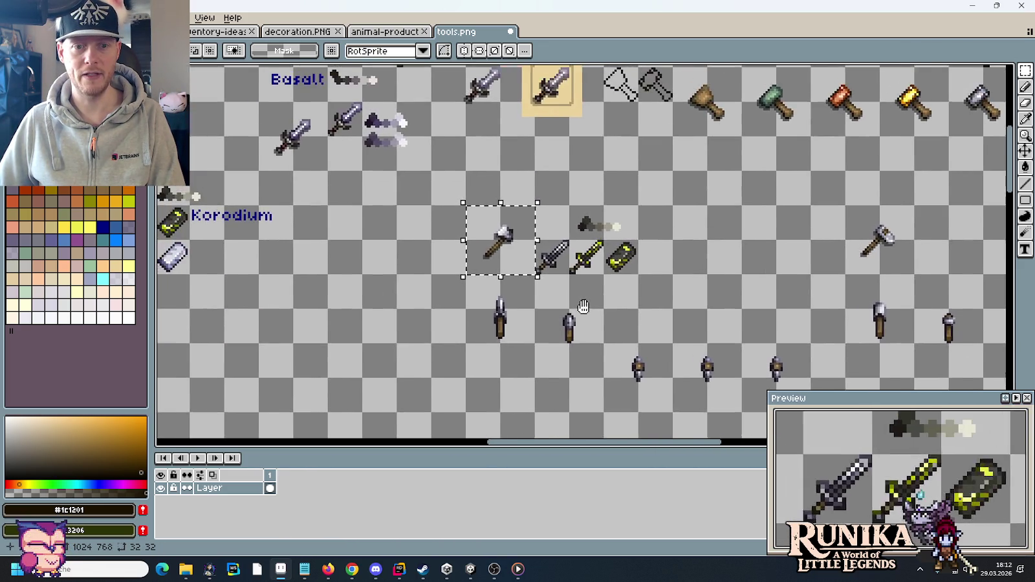
scroll(536, 255, "up", 2)
scroll(536, 254, "down", 2)
scroll(589, 368, "down", 2)
left_click_drag(589, 368, 527, 253)
scroll(568, 284, "up", 2)
left_click_drag(568, 284, 517, 109)
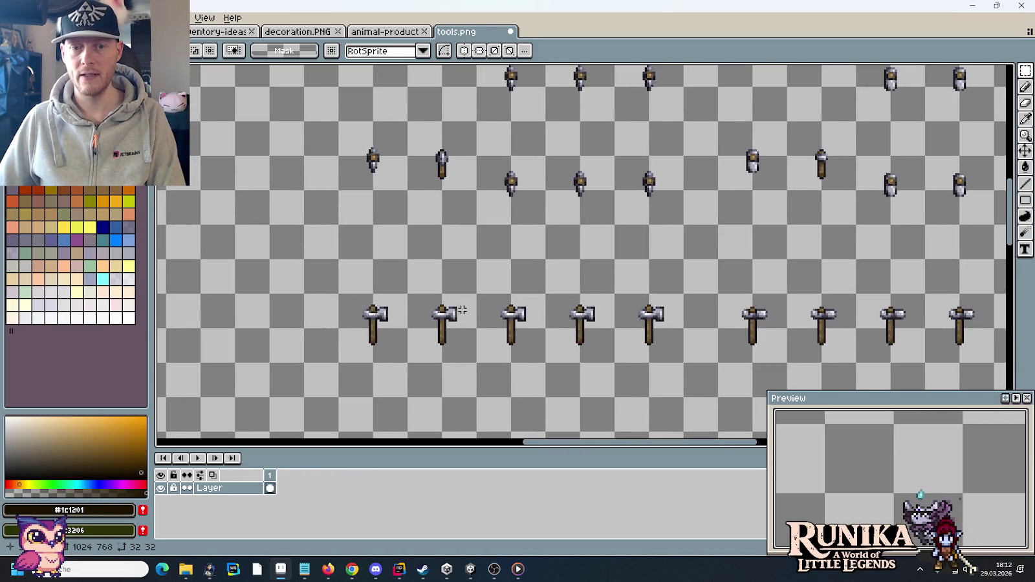
scroll(528, 151, "up", 3)
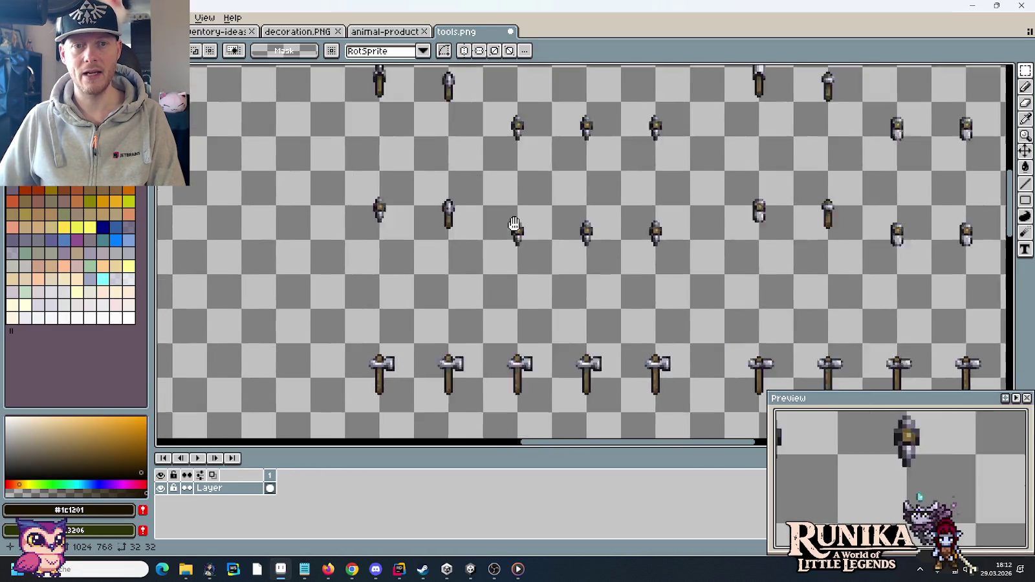
scroll(502, 122, "down", 3)
scroll(501, 122, "down", 1)
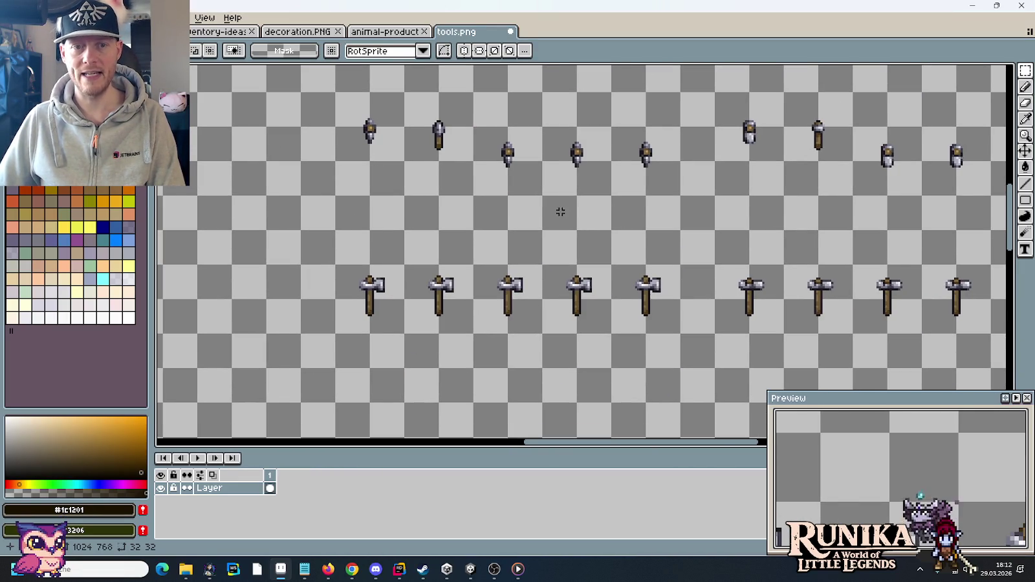
scroll(561, 212, "up", 3)
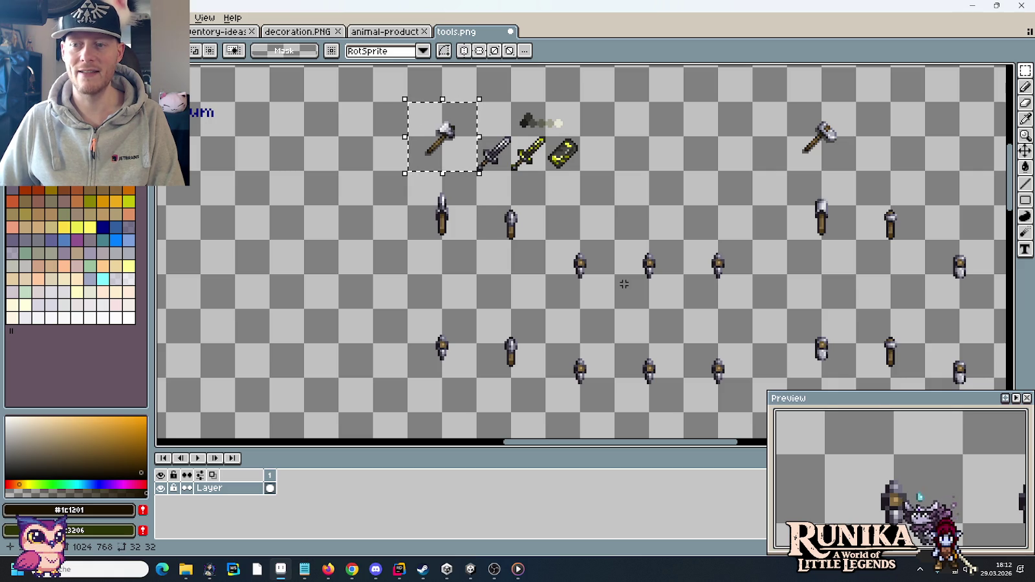
scroll(624, 285, "up", 2)
scroll(583, 278, "up", 3)
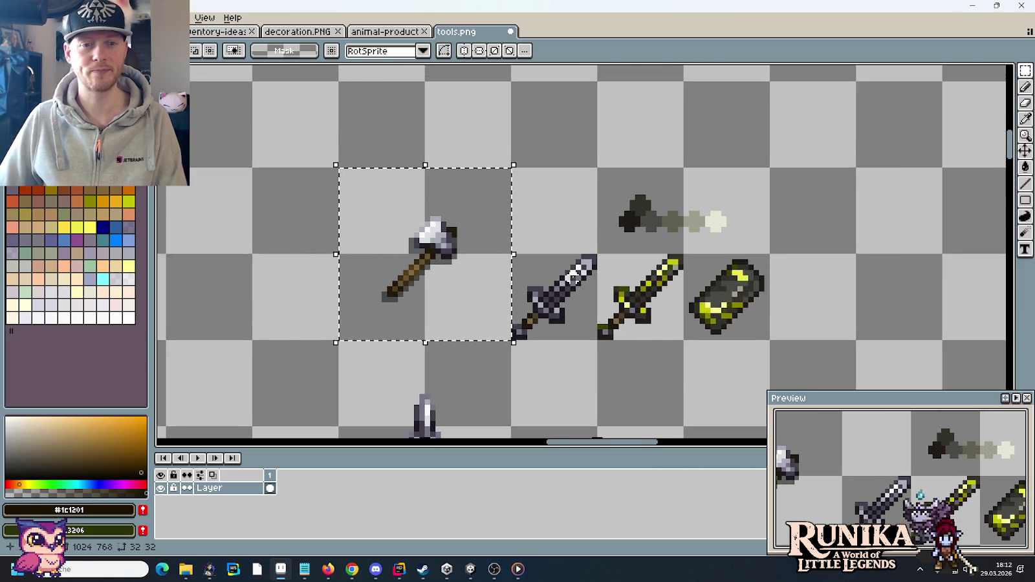
scroll(573, 278, "up", 1)
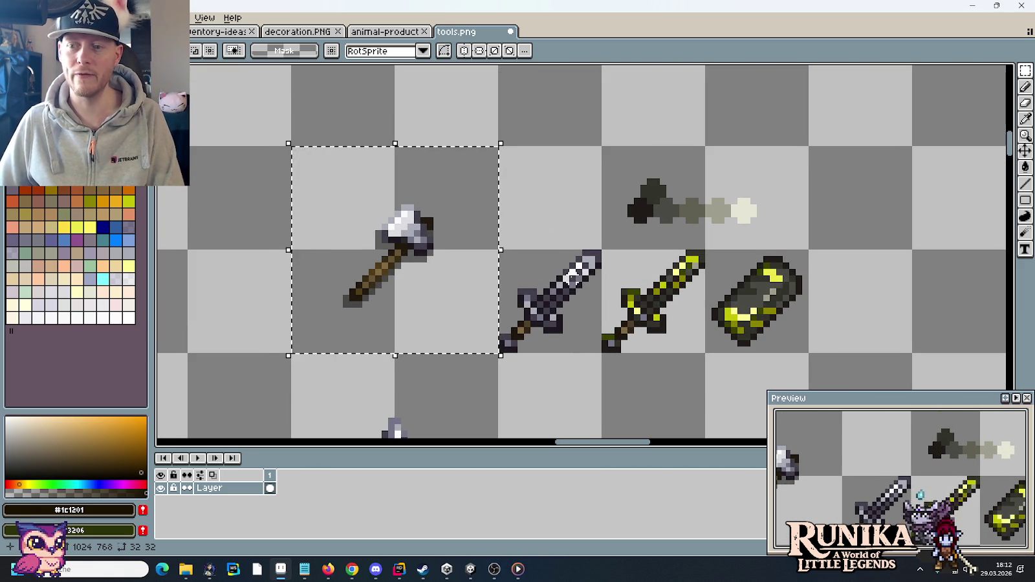
left_click_drag(572, 278, 606, 277)
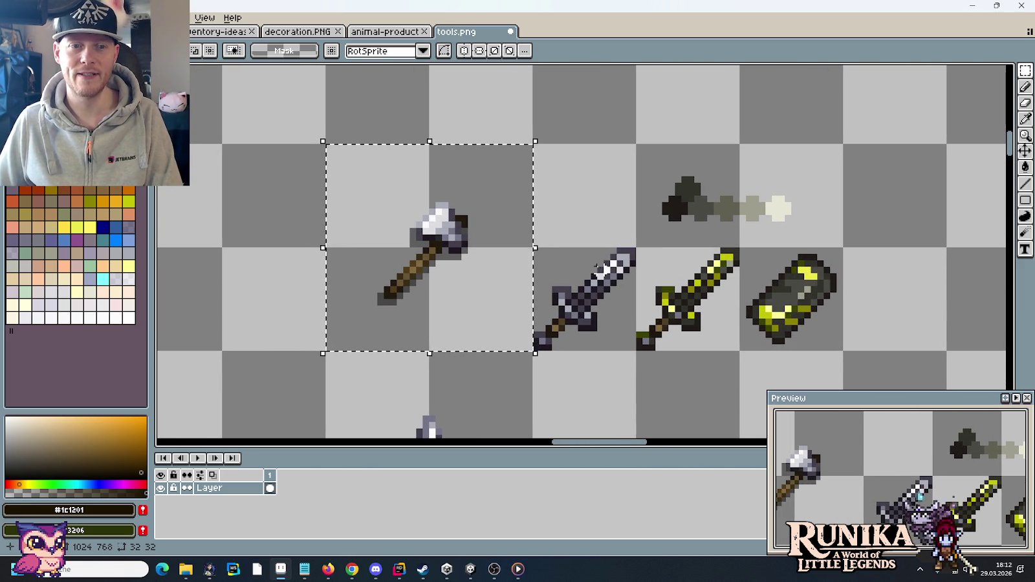
Sample the darkest grey-ramp shades as primary and secondary colours
key("i")
left_click(673, 207)
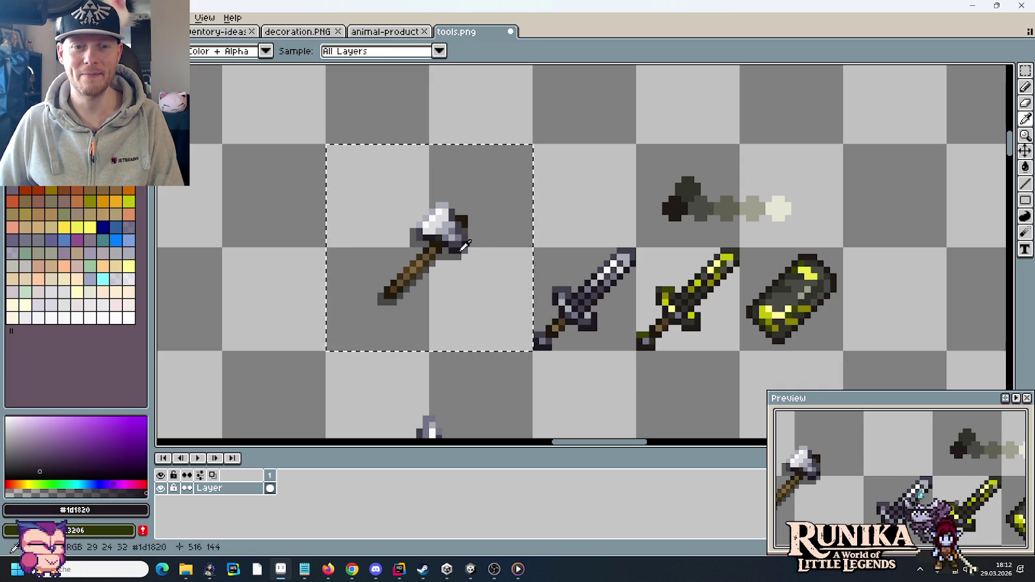
right_click(671, 205)
key("e")
key("i")
left_click(467, 224)
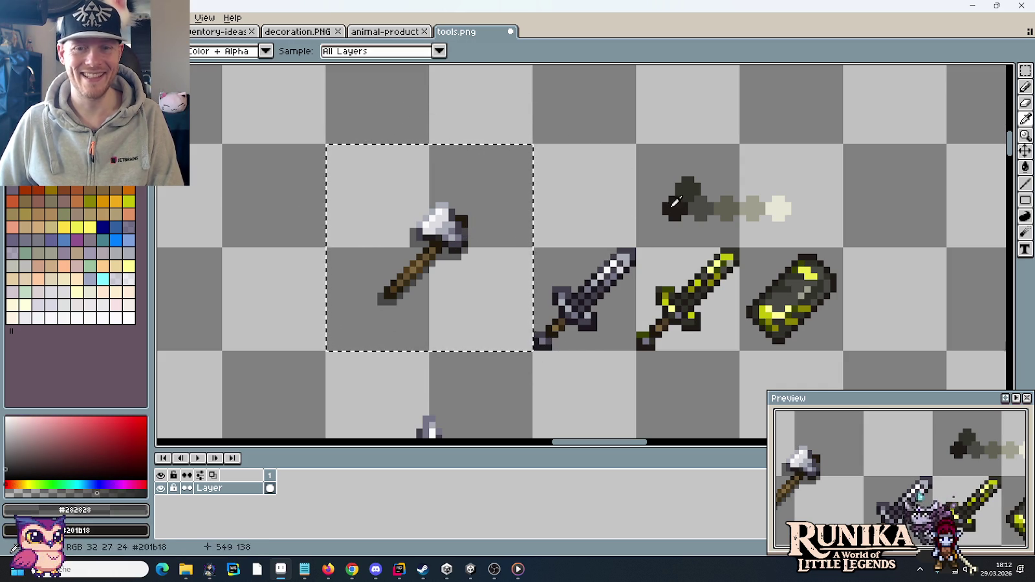
right_click(466, 226)
key("e")
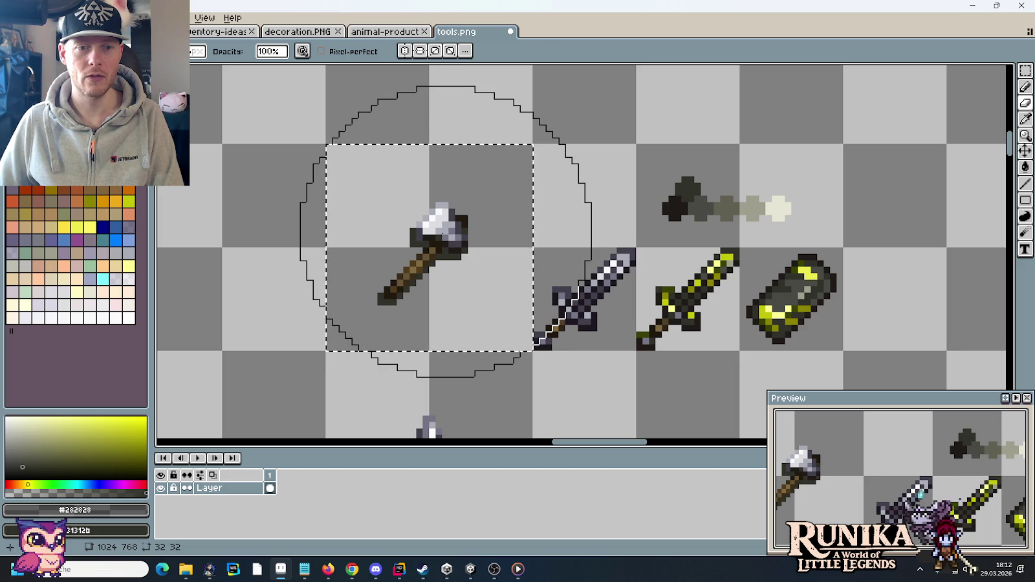
key("i")
key("e")
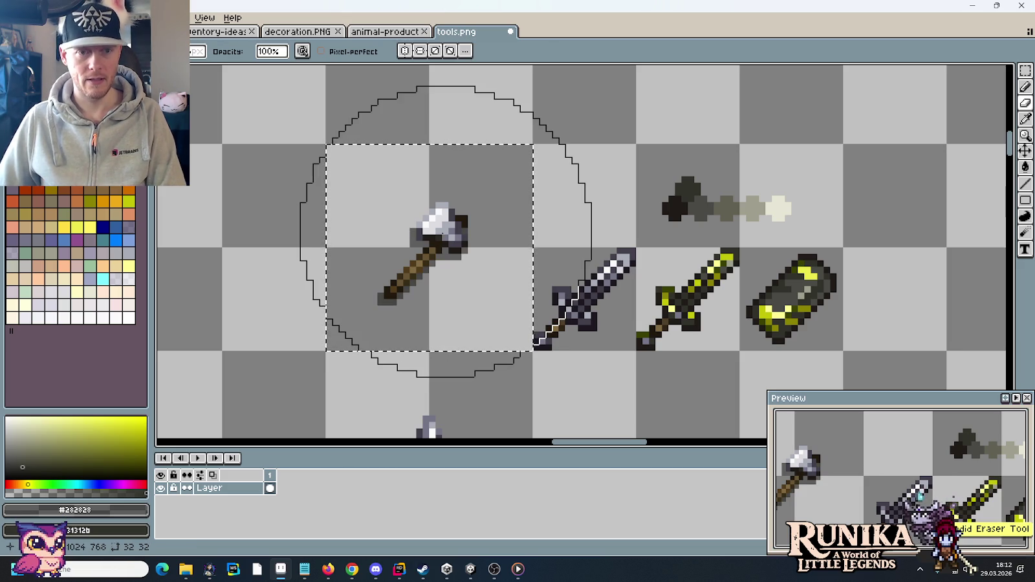
Zoom in on the axe head and paint one of its pixels dark grey with the pencil
scroll(446, 231, "up", 3)
key("i")
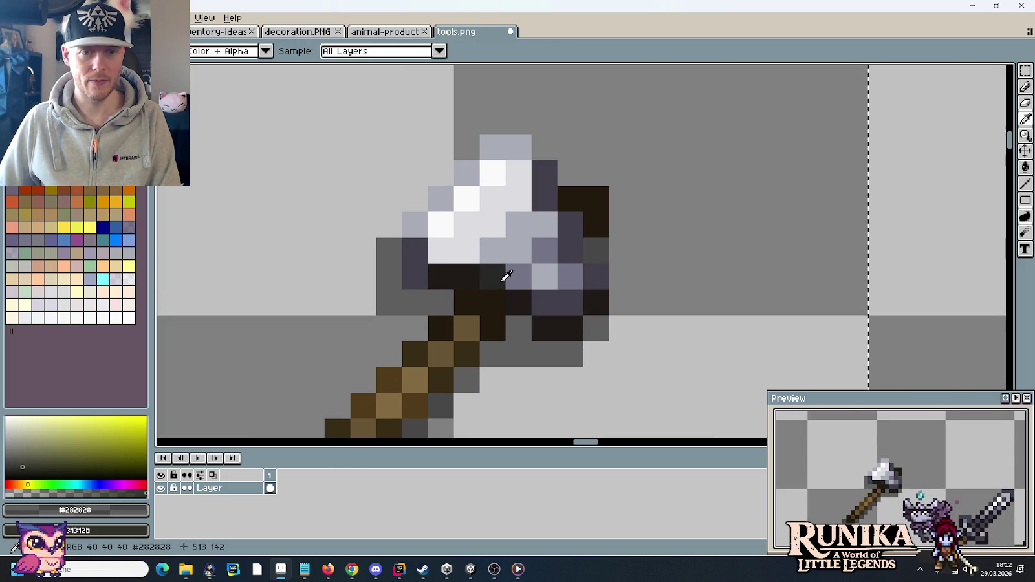
key("b")
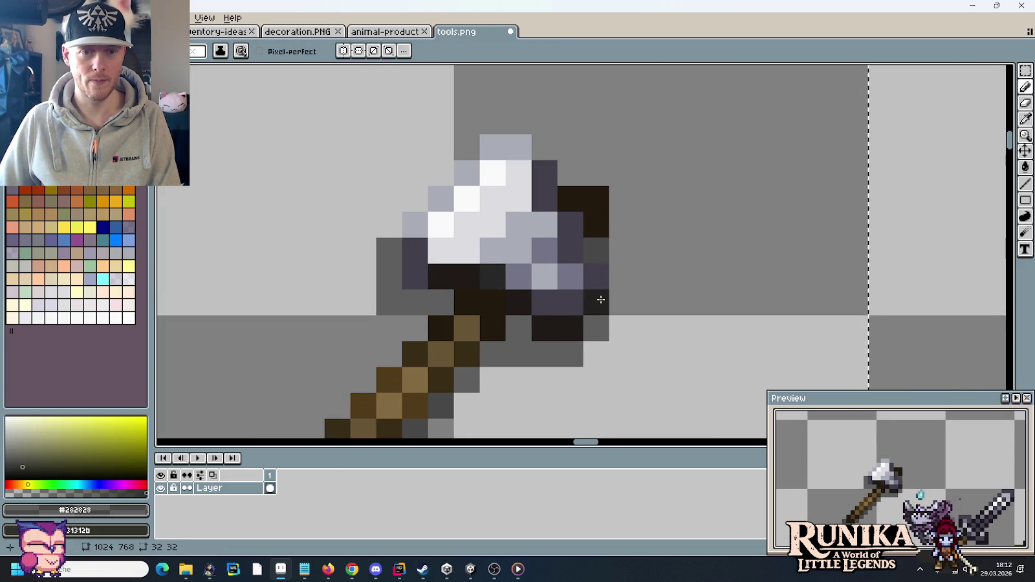
left_click(545, 329)
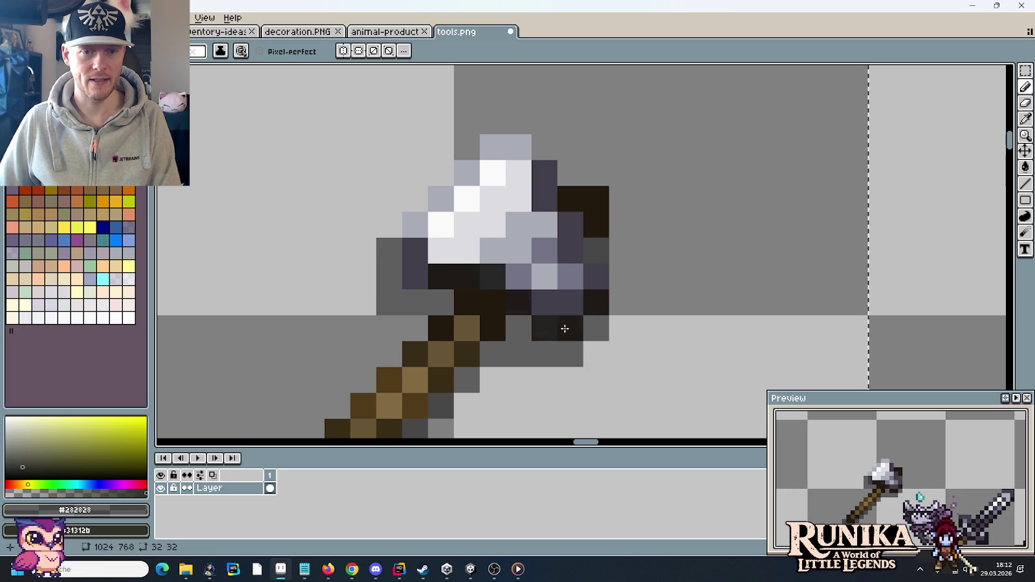
scroll(659, 277, "down", 1)
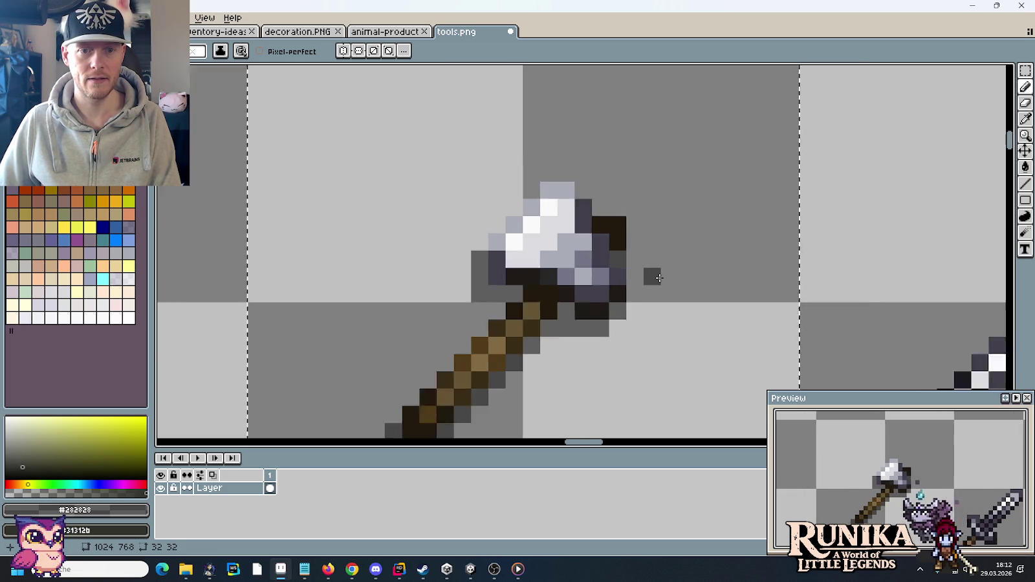
scroll(658, 278, "down", 2)
Sample the dark greenish grey and mid grey from the canvas
left_click(672, 277, "alt")
scroll(672, 277, "up", 2)
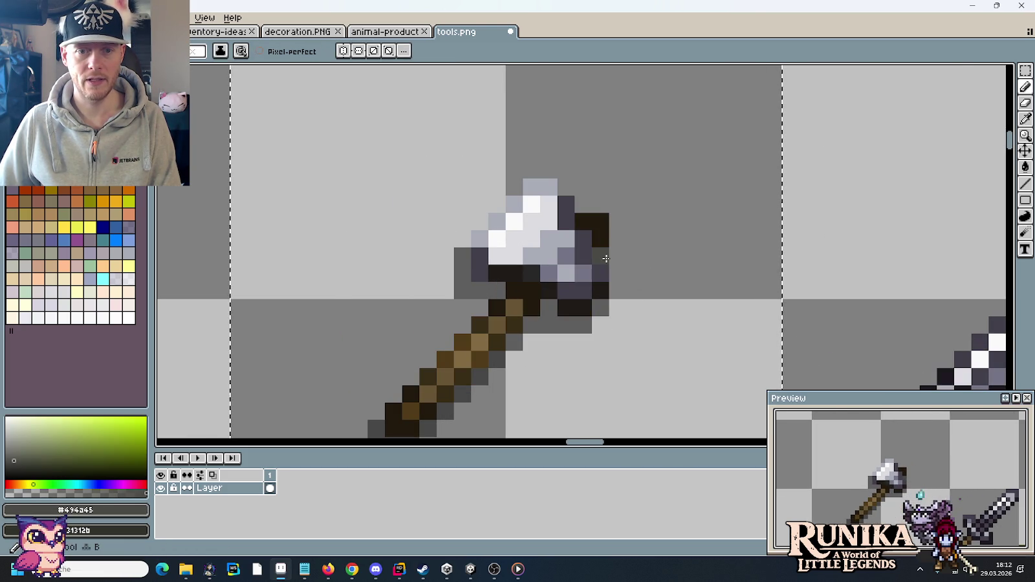
scroll(684, 273, "down", 1)
left_click_drag(684, 273, 558, 236)
scroll(558, 236, "up", 1)
left_click(501, 222, "alt")
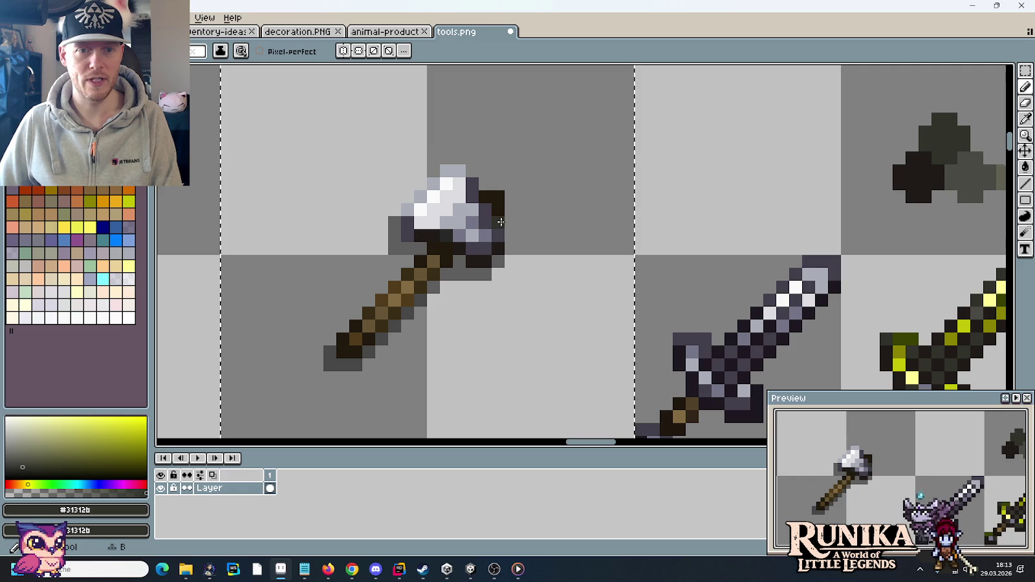
left_click(955, 166, "alt")
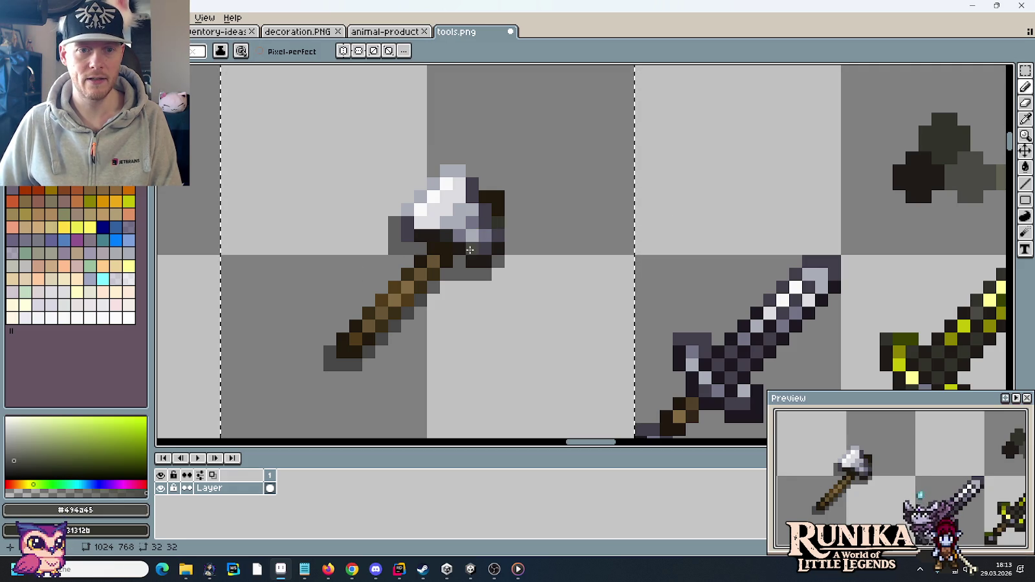
left_click_drag(550, 259, 471, 208)
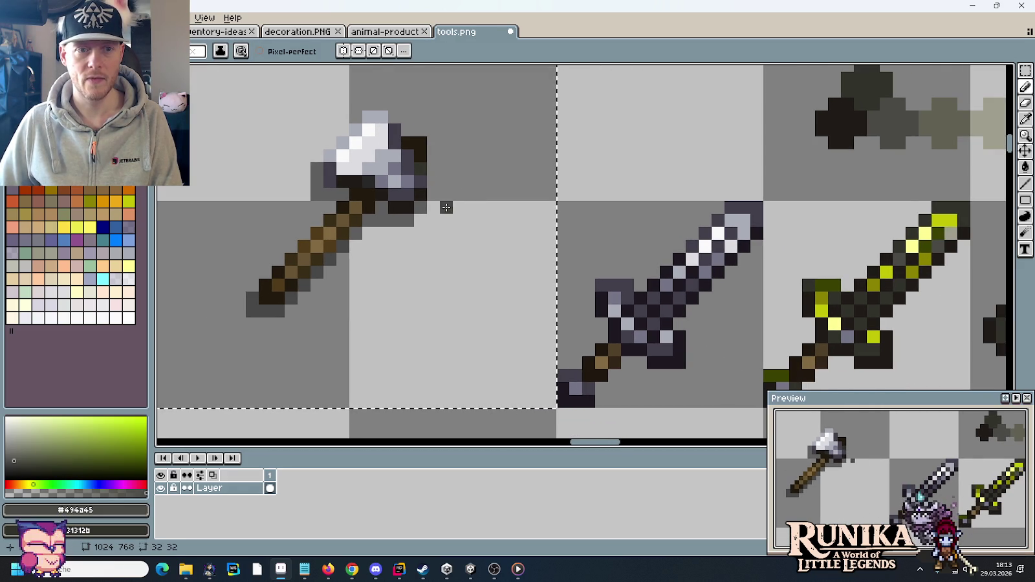
left_click(374, 185, "alt")
Repaint five pixels on the axe head's right side in dark greenish grey
left_click(395, 195)
left_click(407, 194)
left_click(420, 181)
left_click(407, 168)
left_click(408, 155)
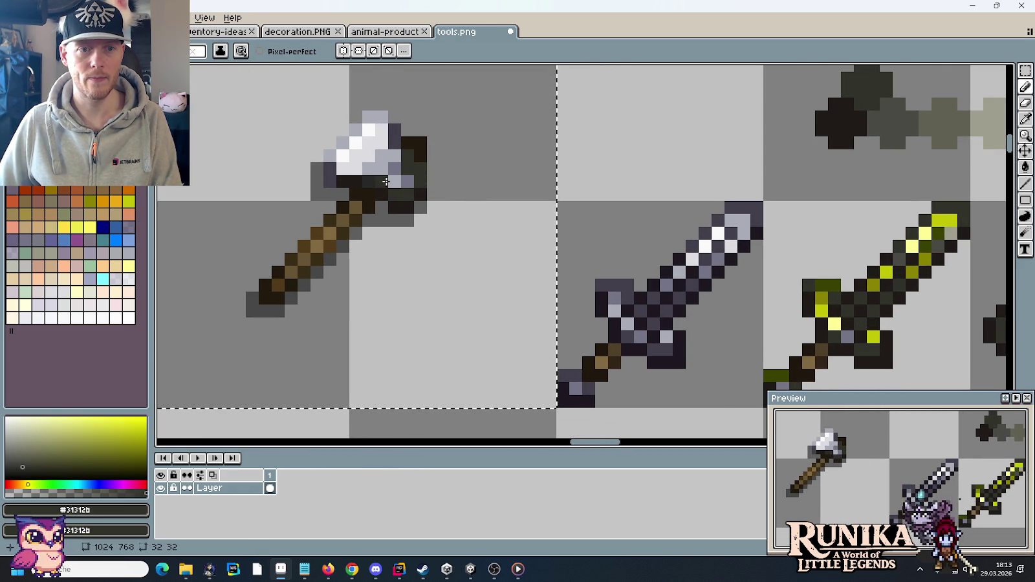
left_click(421, 167, "alt")
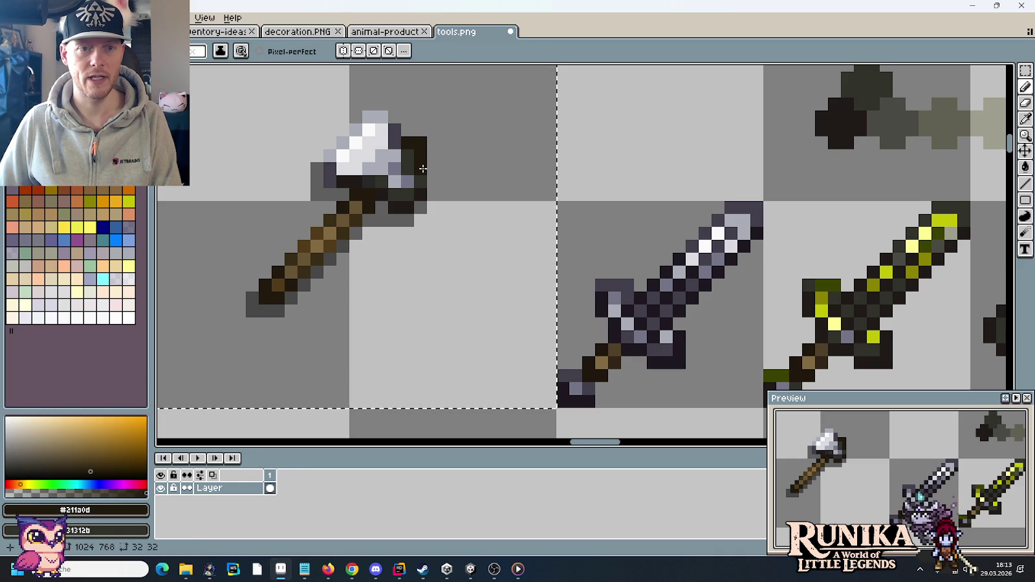
left_click(424, 185, "alt")
left_click(471, 220)
Undo the stray dark test pixels and the last grey strokes on the axe head
left_click_drag(471, 220, 487, 229)
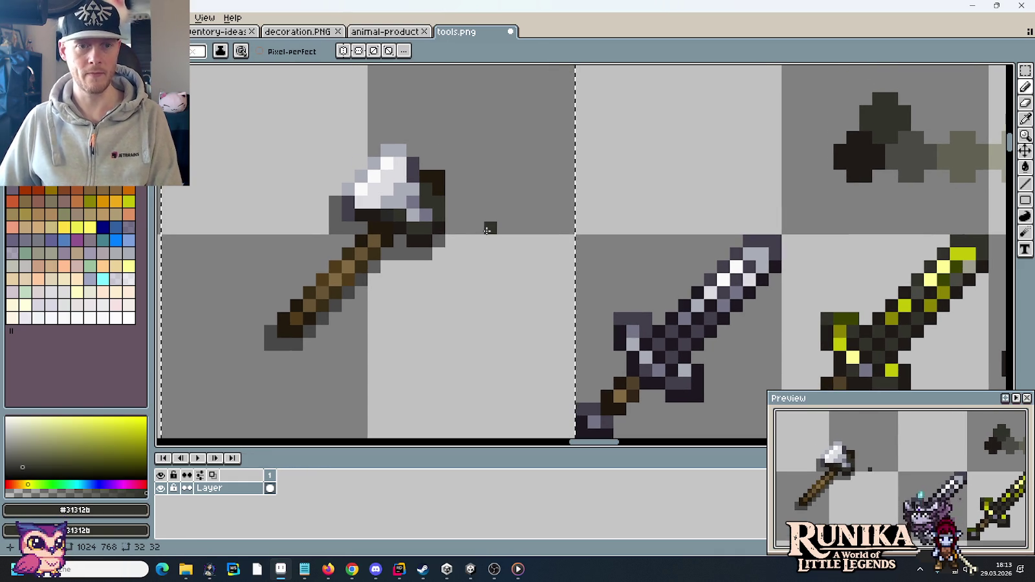
key("ctrl+z")
left_click(542, 215)
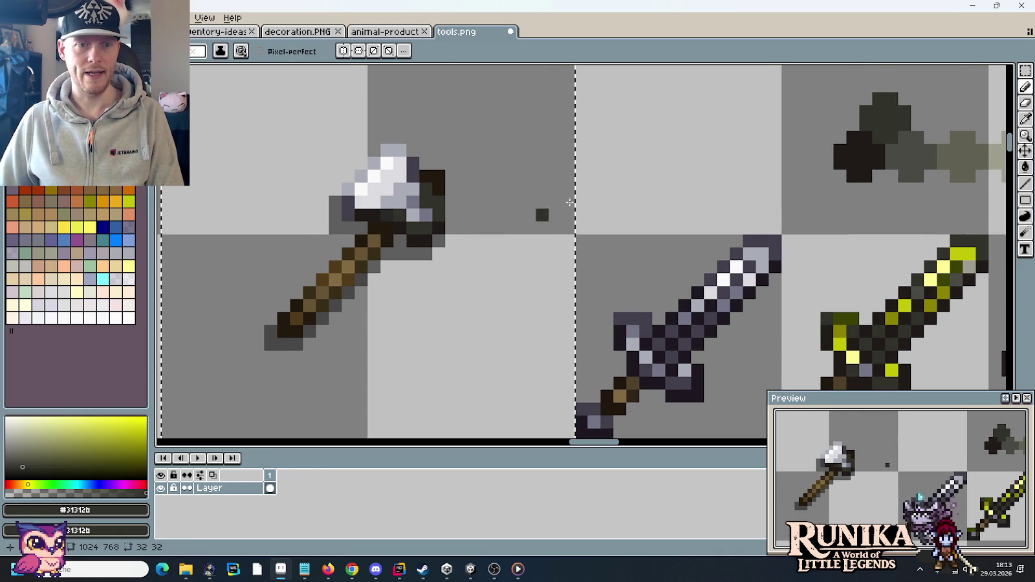
key("ctrl+z")
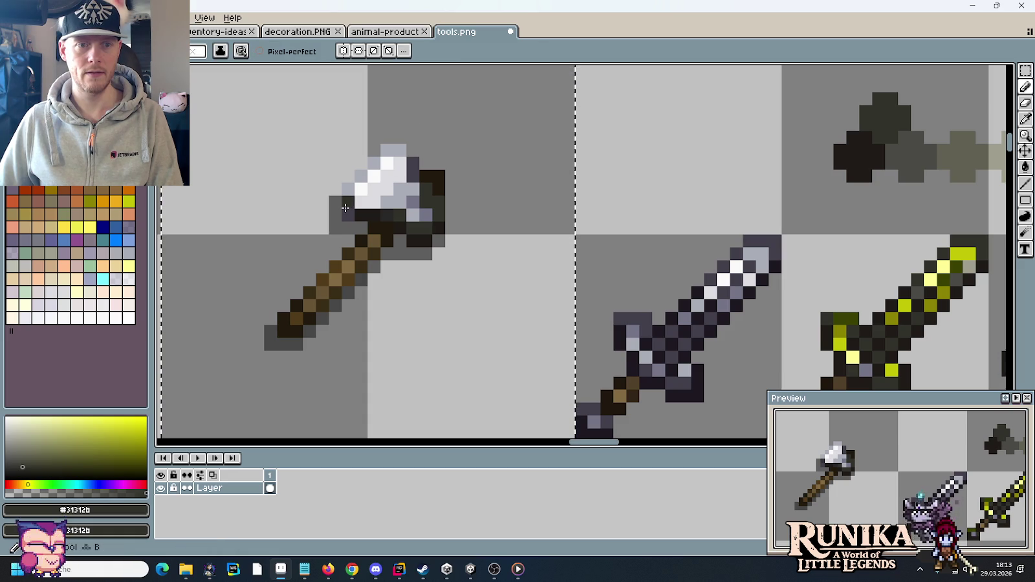
left_click(607, 226)
key("ctrl+z")
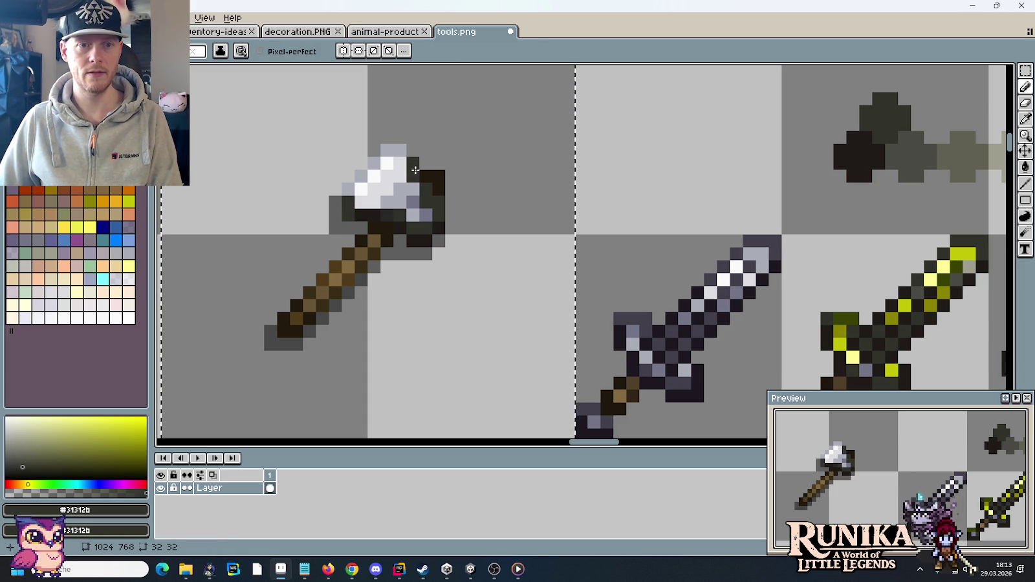
left_click_drag(908, 152, 766, 118)
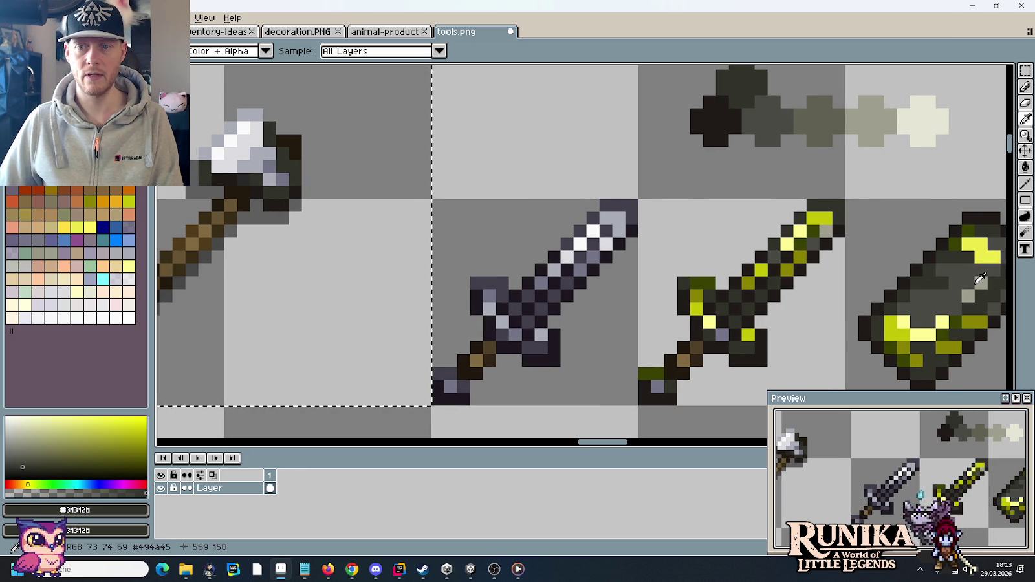
left_click(979, 281, "alt")
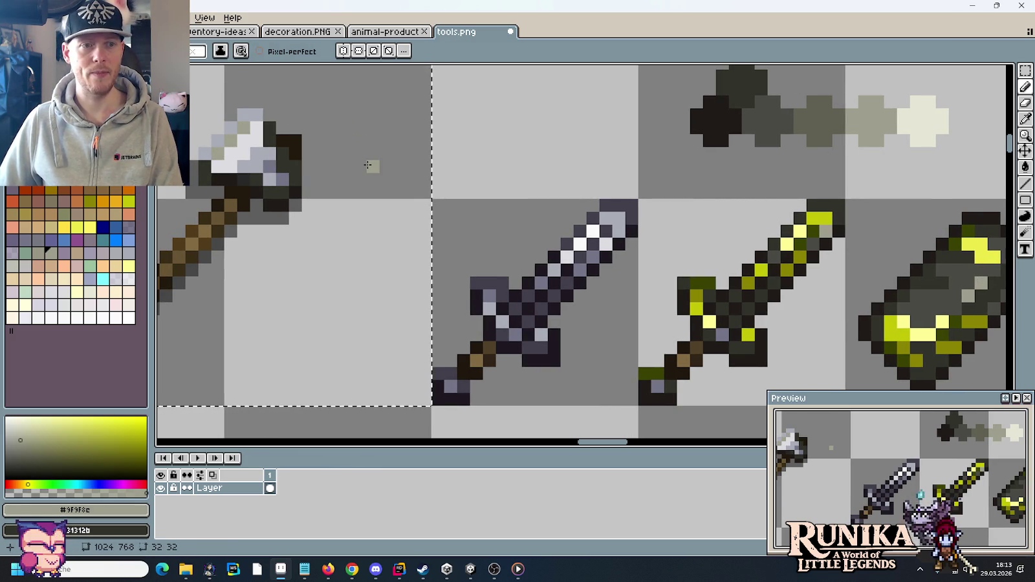
key("ctrl+z")
key("ctrl+z")
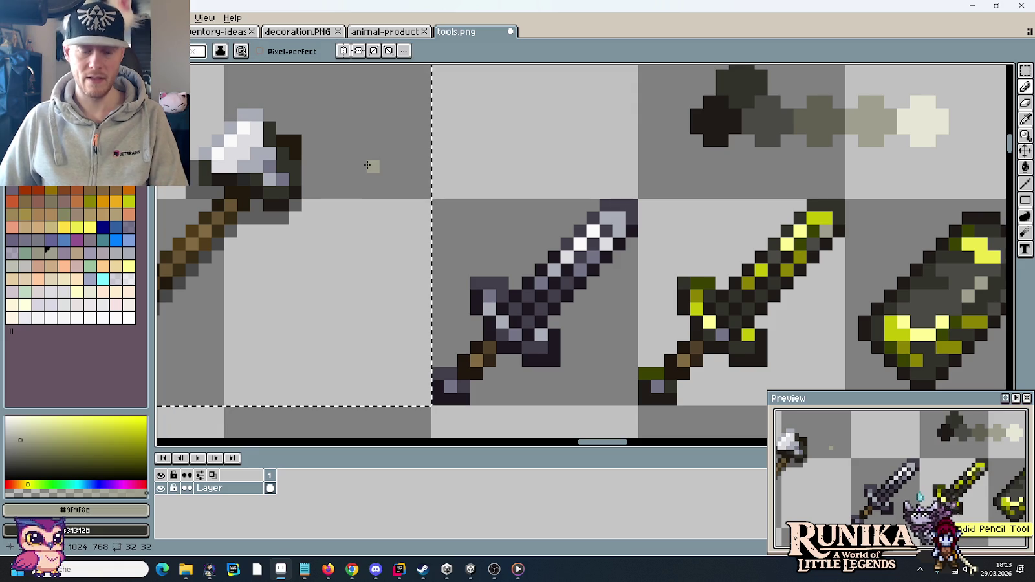
Paint a light grey highlight and an olive accent pixel on the axe head
left_click(903, 321, "alt")
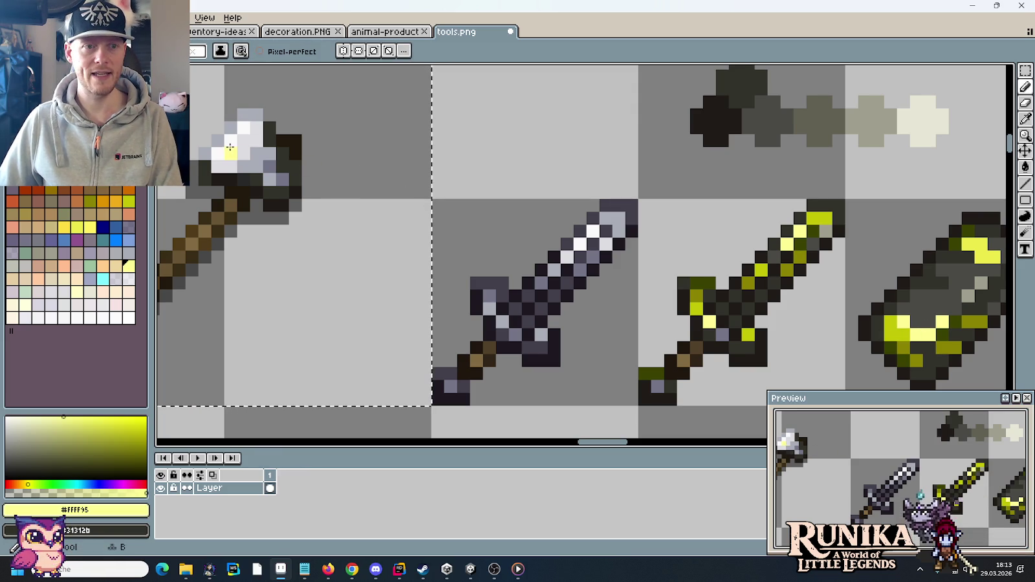
left_click(967, 295, "alt")
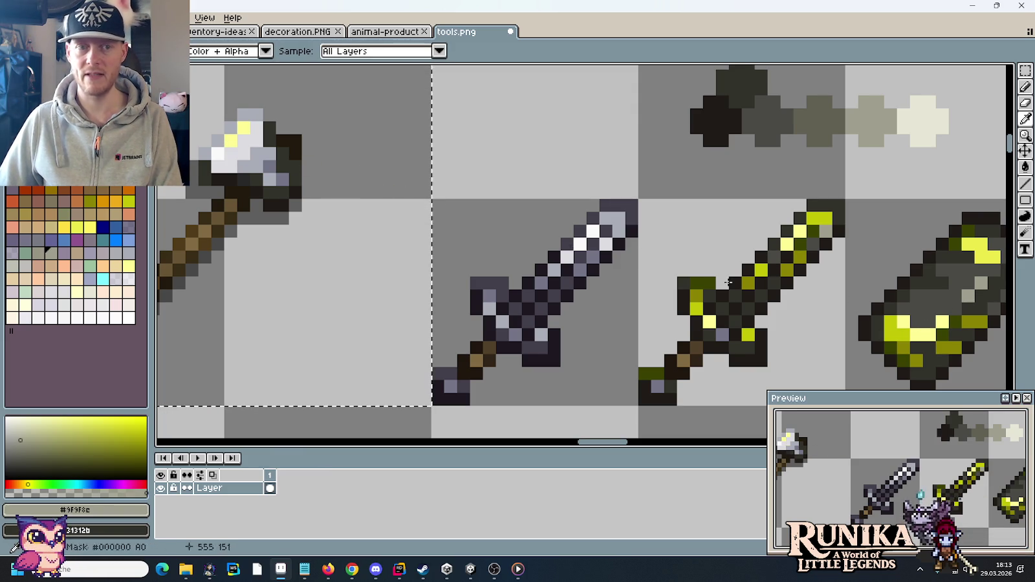
left_click(217, 152)
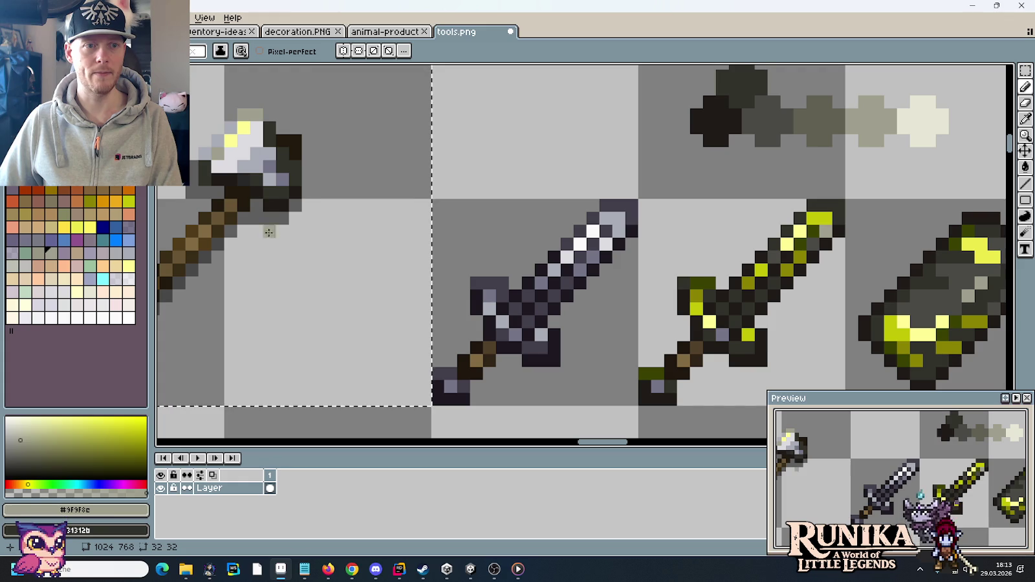
key("alt")
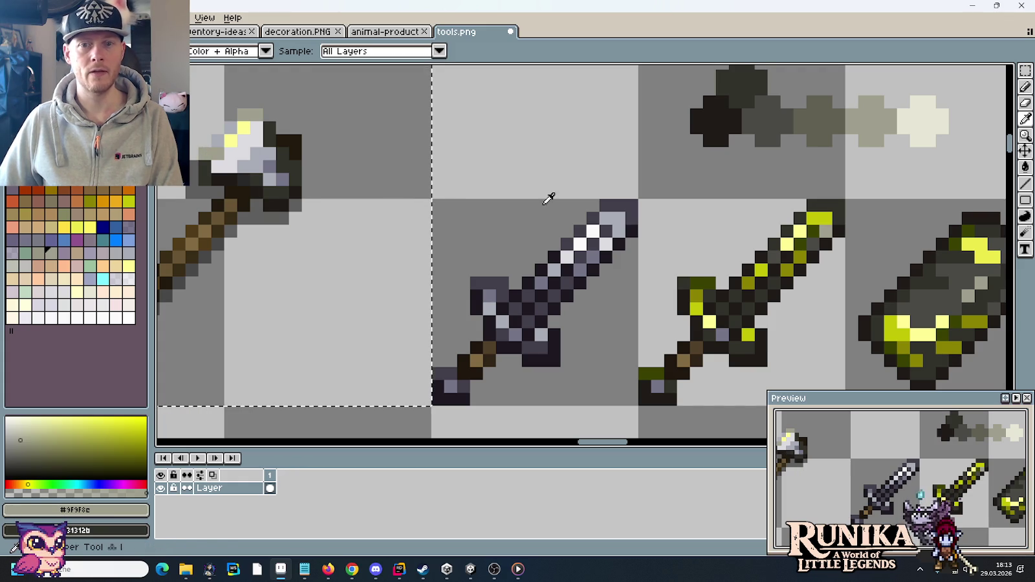
left_click_drag(729, 222, 752, 215)
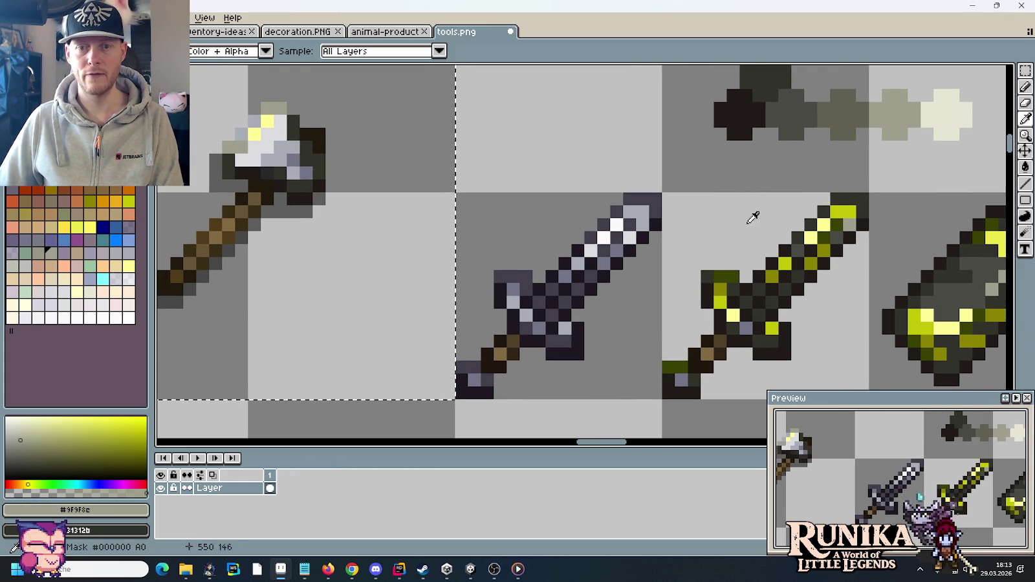
left_click(128, 201)
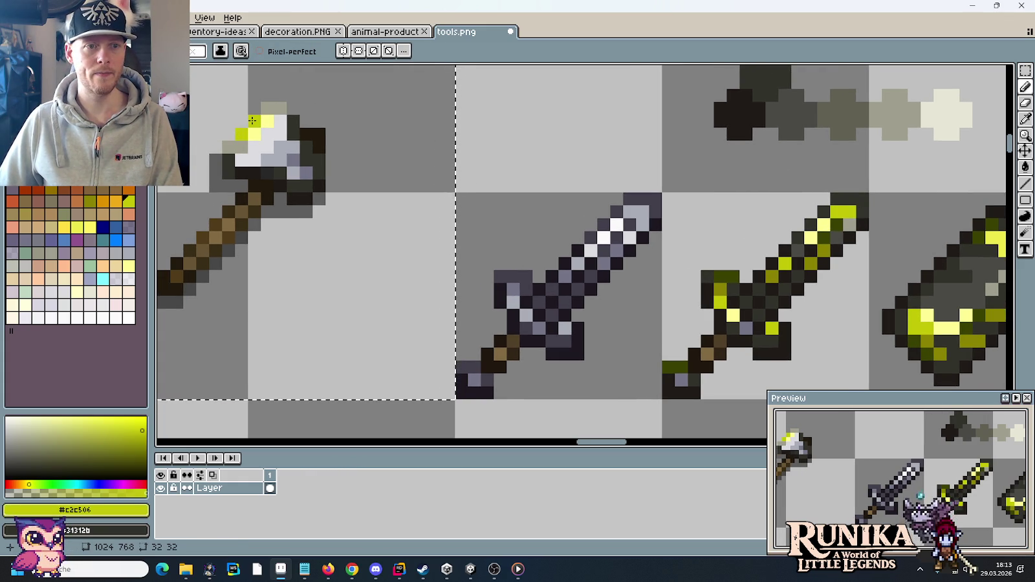
left_click(790, 258, "alt")
left_click(240, 124)
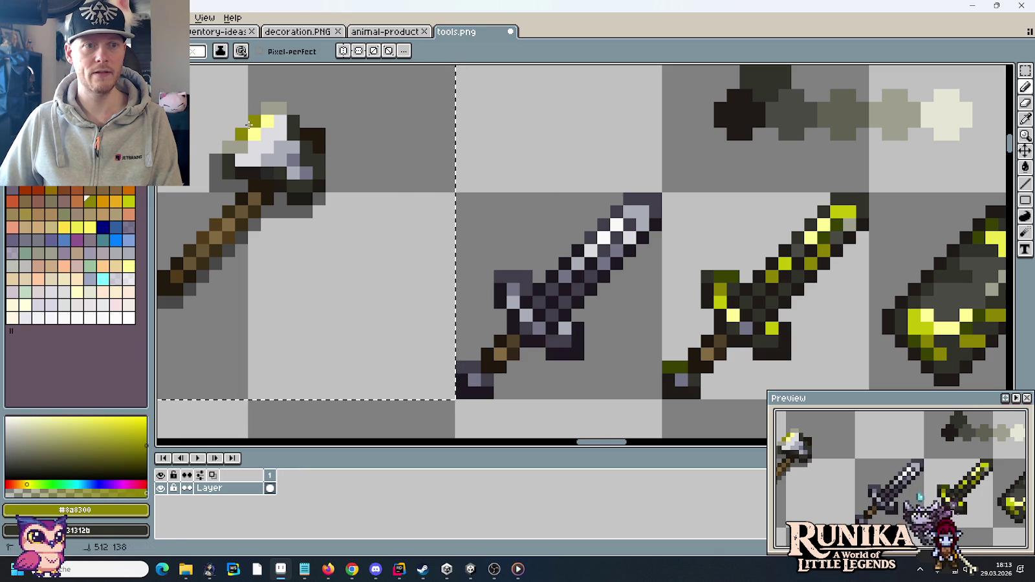
Add bright yellow and olive accent pixels, sampled from the sword, to the axe head
left_click(808, 234, "alt")
left_click(273, 139)
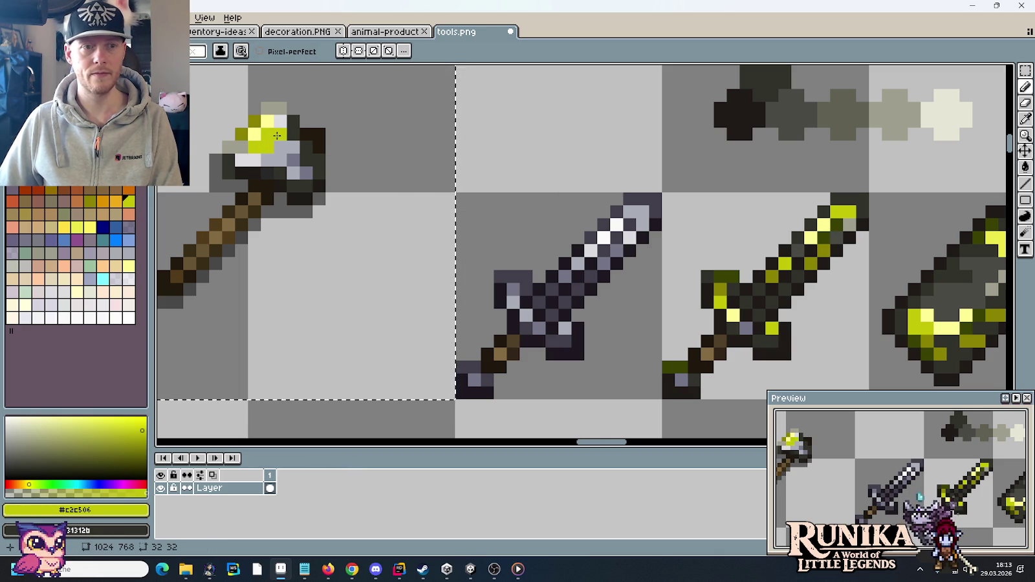
left_click(291, 172)
key("ctrl+z")
left_click(323, 180, "alt")
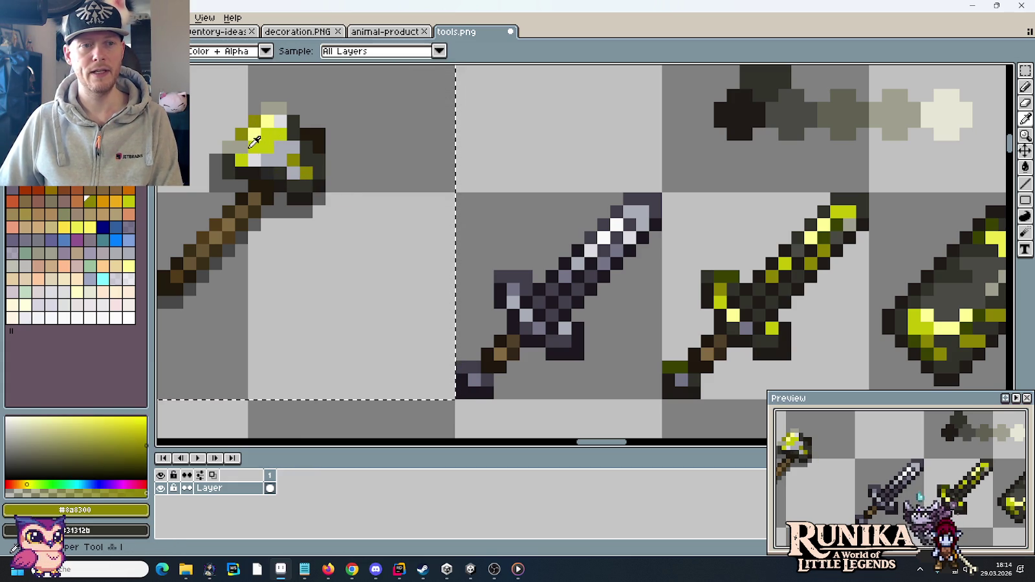
left_click(262, 138, "alt")
left_click(306, 175)
Sample a pale khaki grey and paint an axe-head pixel with it
key("i")
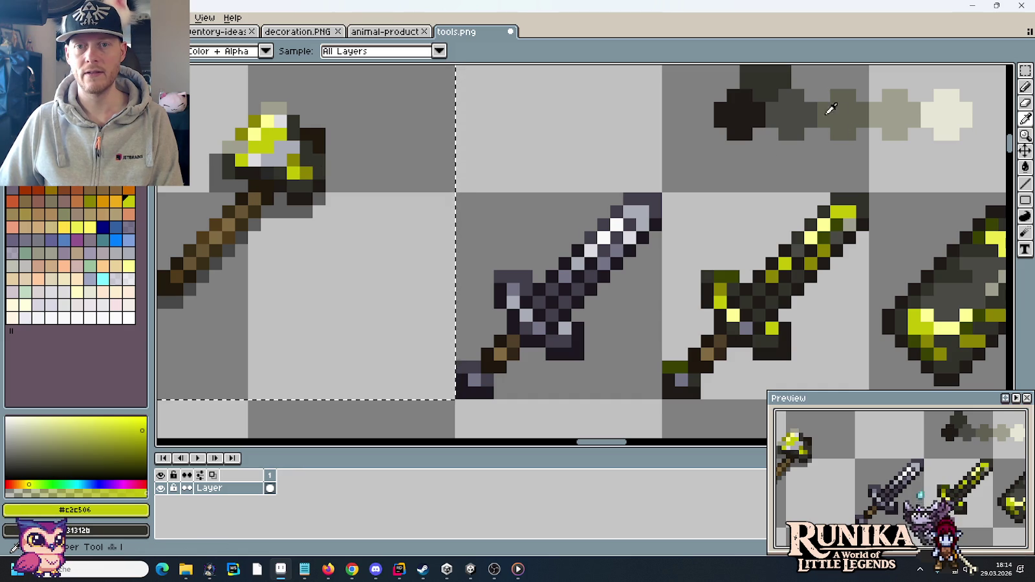
left_click(803, 107)
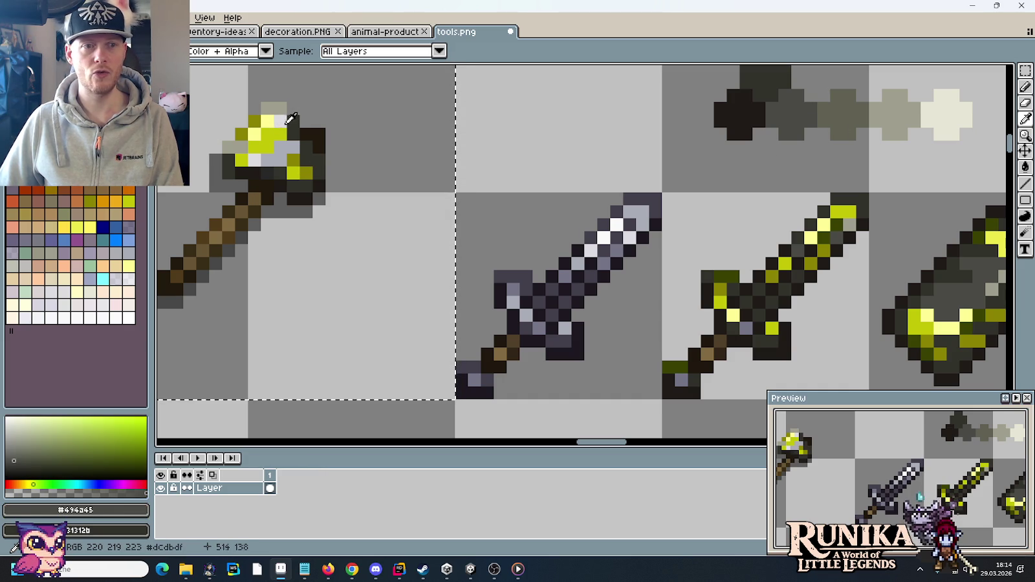
left_click(286, 122)
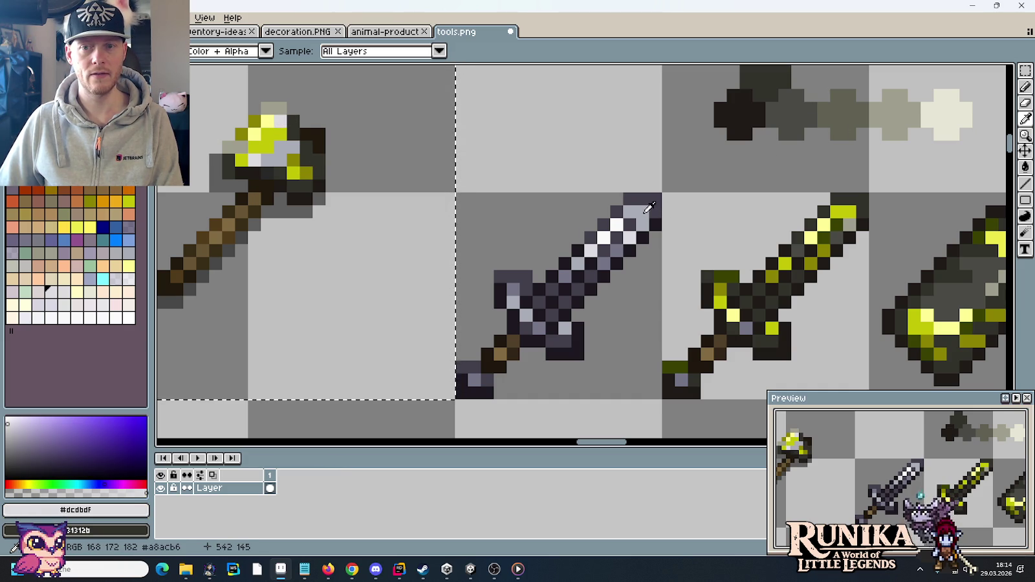
left_click(895, 113)
key("b")
left_click(277, 134)
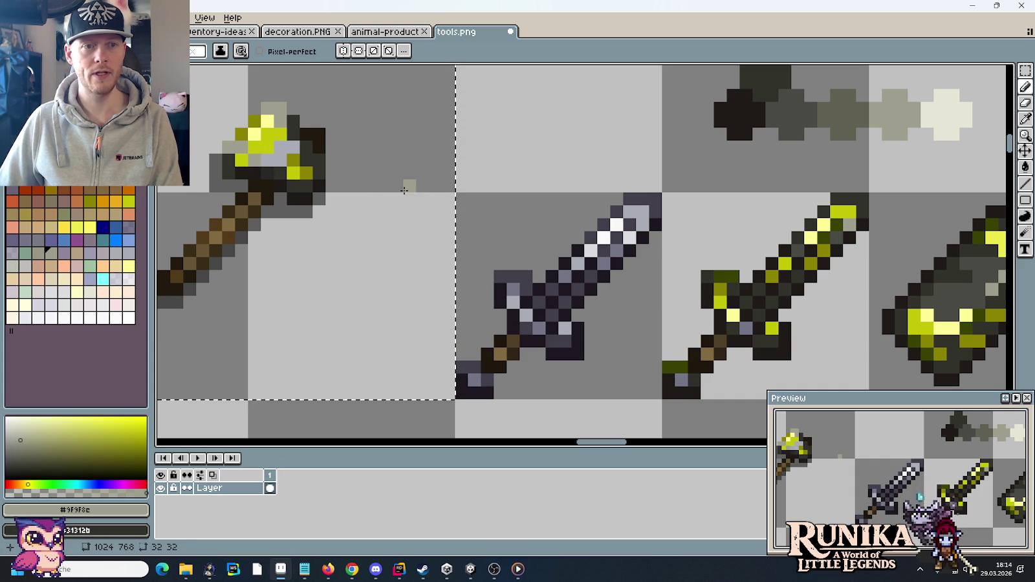
Repaint the axe head's light pixels in darker metal grey #494a45
key("i")
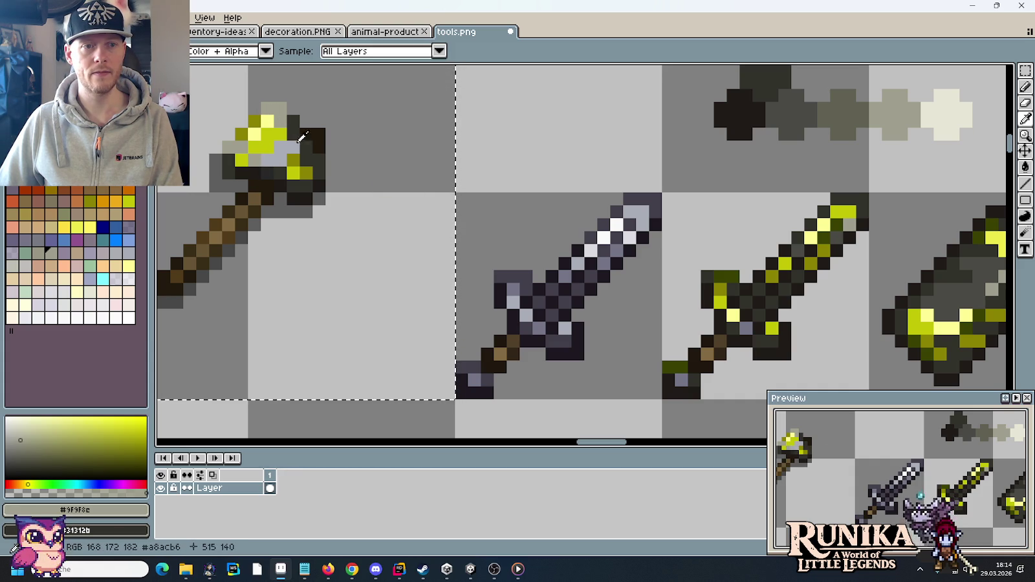
key("b")
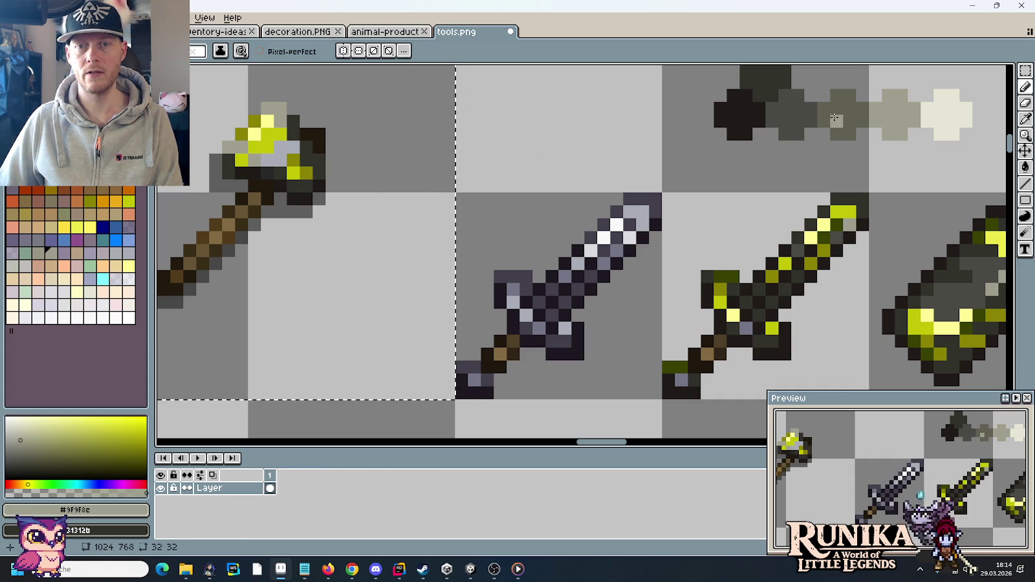
left_click(835, 118, "alt")
left_click_drag(306, 147, 267, 158)
left_click(356, 225)
scroll(365, 233, "down", 4)
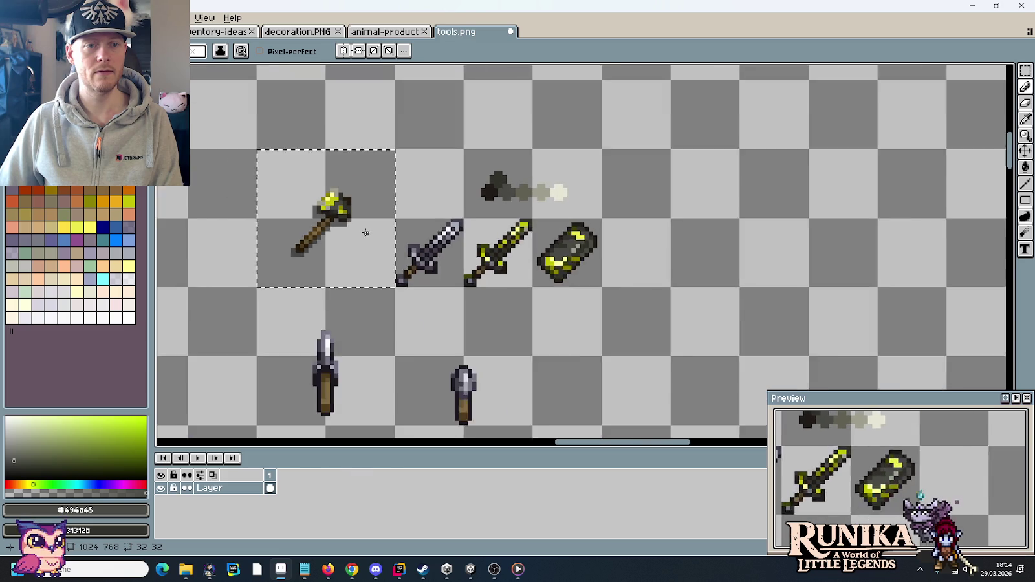
Sample near-black #31312b and mid grey #606052, undo a stray test pixel, and darken an axe-head pixel
scroll(365, 232, "down", 1)
scroll(366, 233, "up", 2)
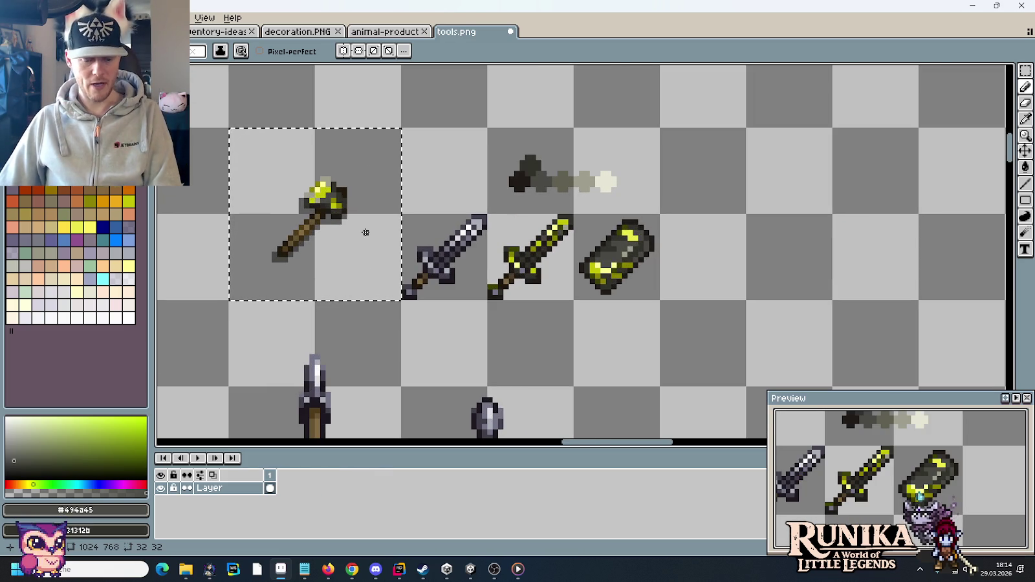
scroll(330, 178, "up", 2)
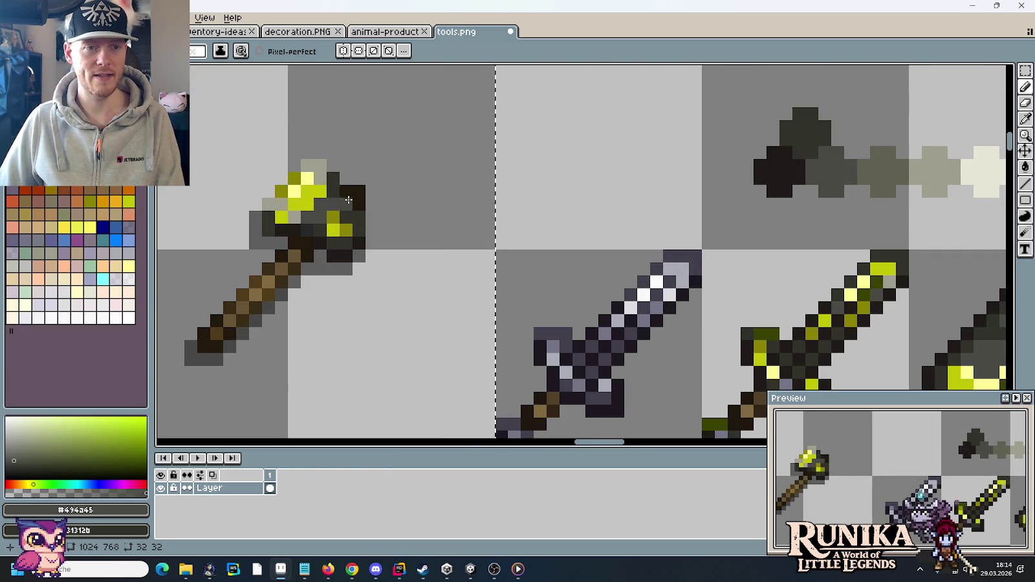
left_click(326, 178, "alt")
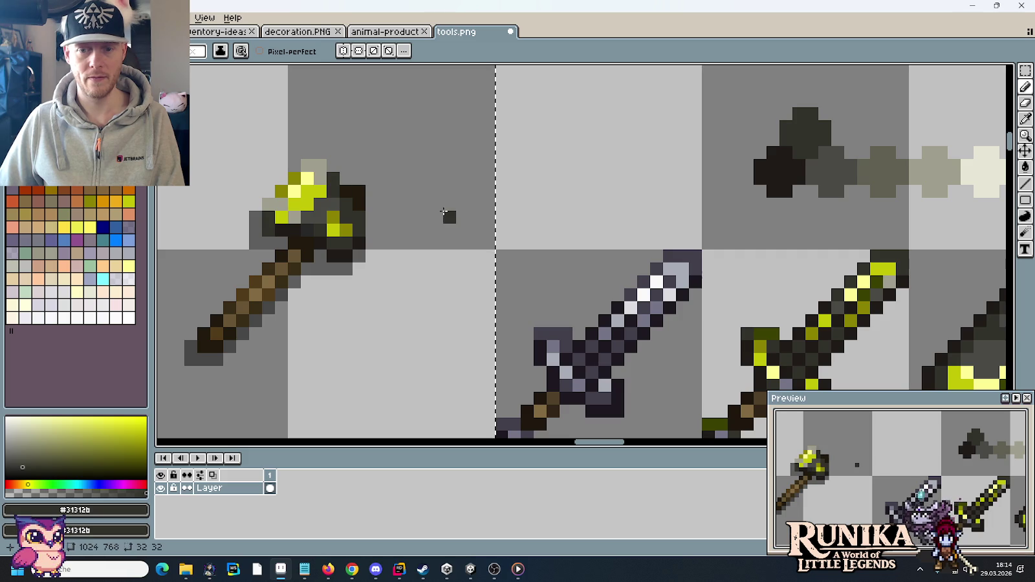
key("i")
left_click(919, 171)
key("b")
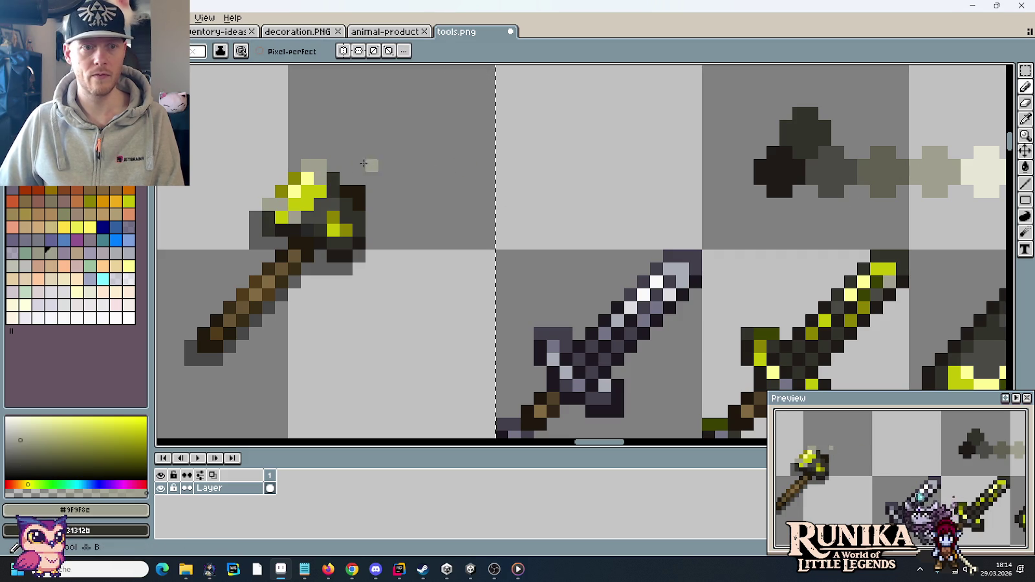
left_click(890, 165, "alt")
left_click(397, 166)
key("ctrl+z")
left_click(323, 179)
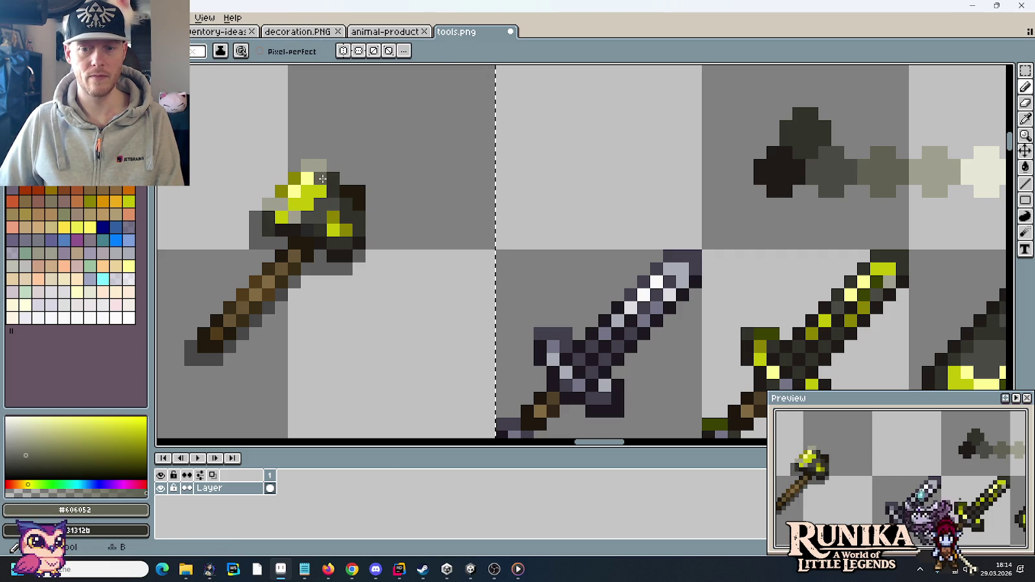
Darken another axe-head pixel, then undo it along with a stray grey test pixel
scroll(393, 185, "down", 4)
scroll(300, 203, "up", 1)
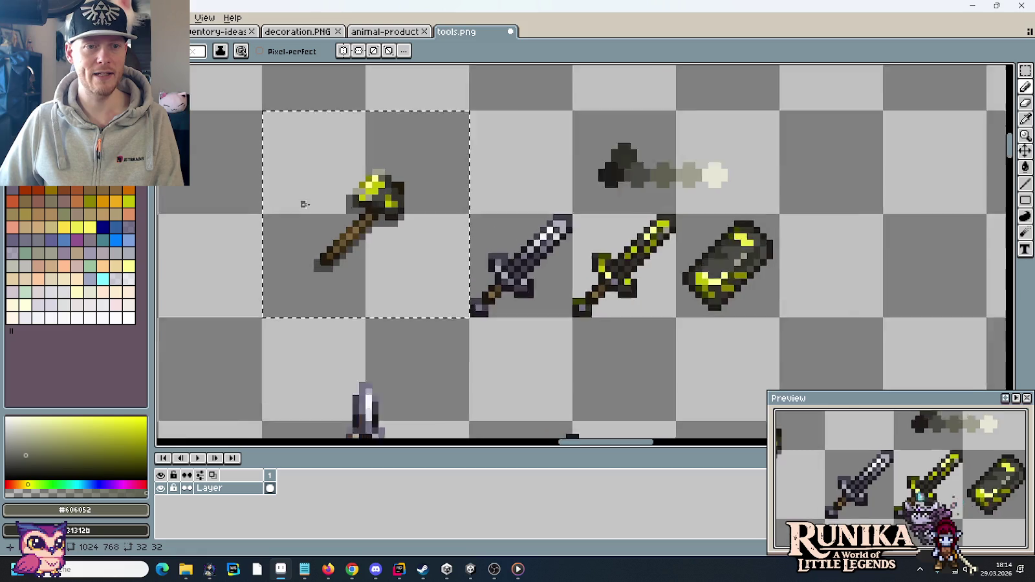
scroll(428, 197, "up", 3)
left_click(428, 197)
left_click(570, 254)
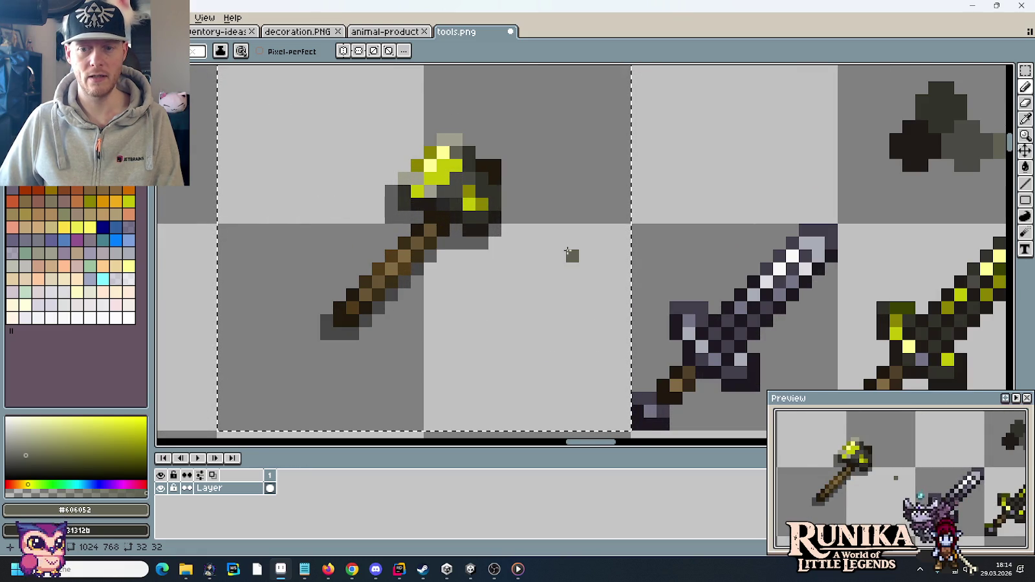
scroll(570, 252, "down", 2)
scroll(566, 250, "down", 1)
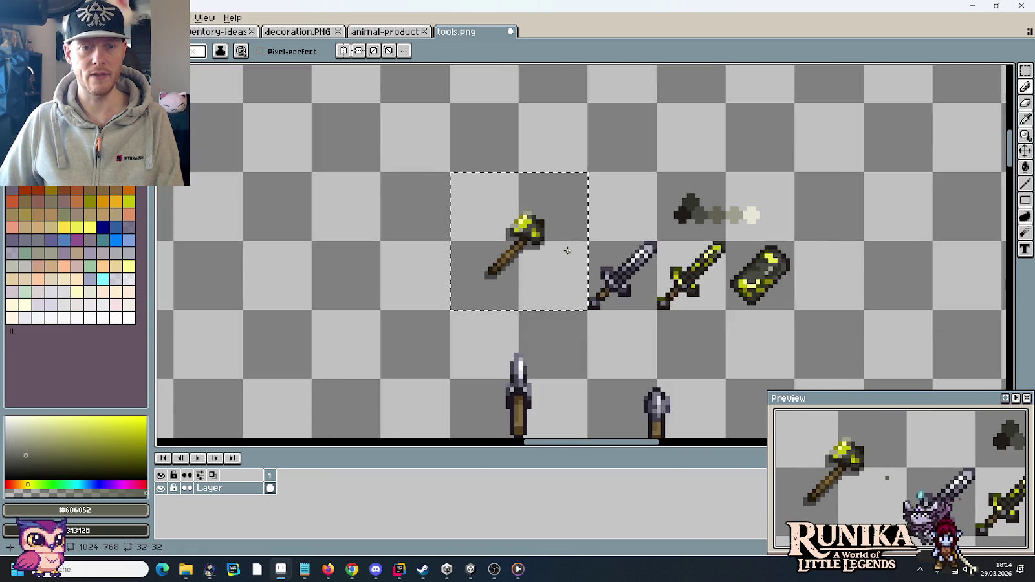
scroll(518, 233, "up", 2)
key("ctrl+z")
key("ctrl+z")
scroll(450, 211, "up", 1)
Pick #31312b and grey #494a45, then repaint two axe-head pixels in #494a45
left_click(450, 210, "alt")
scroll(705, 215, "down", 2)
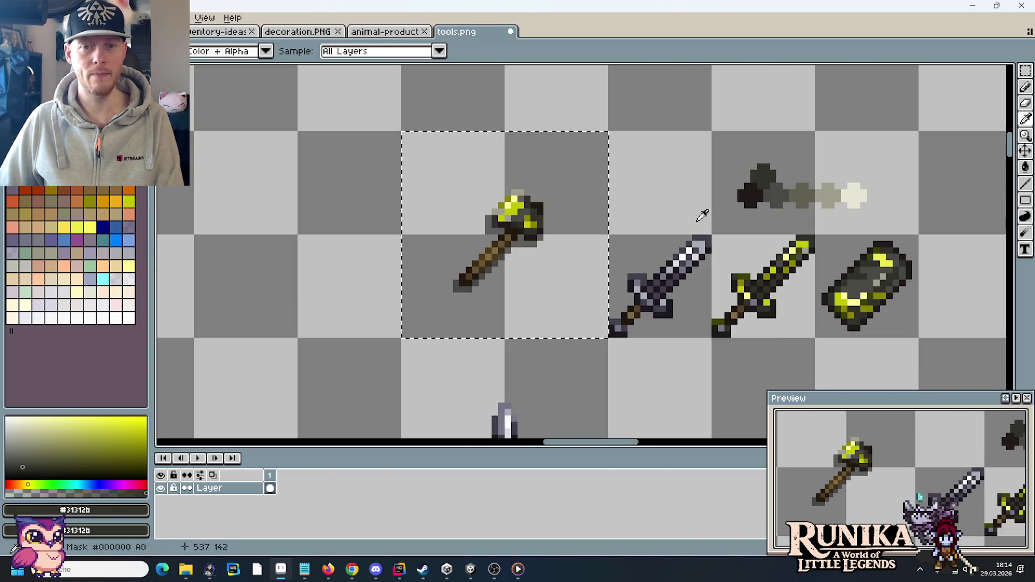
scroll(774, 176, "up", 2)
left_click(780, 201, "alt")
scroll(780, 202, "down", 2)
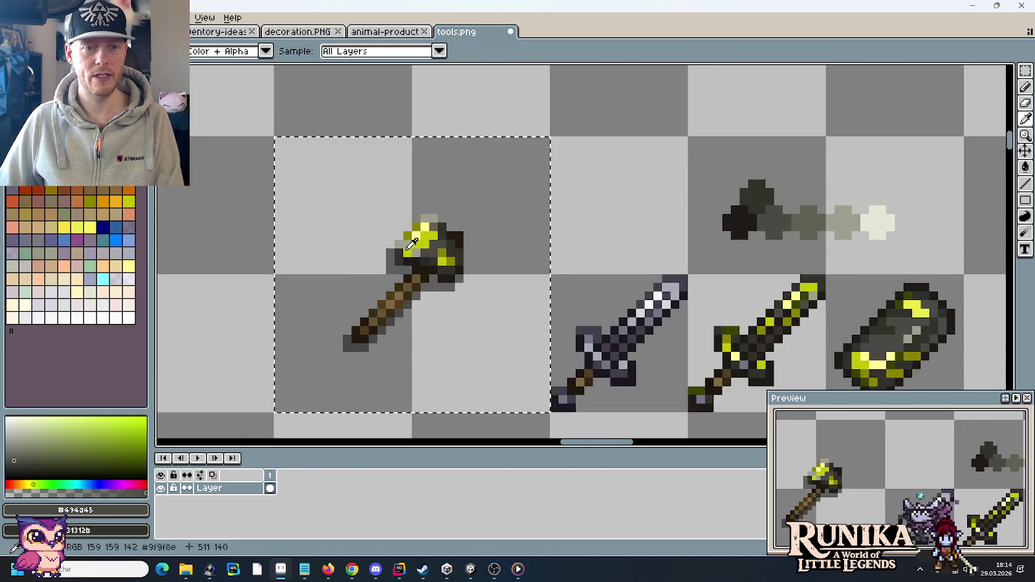
scroll(396, 261, "up", 2)
left_click(398, 252)
left_click(464, 214)
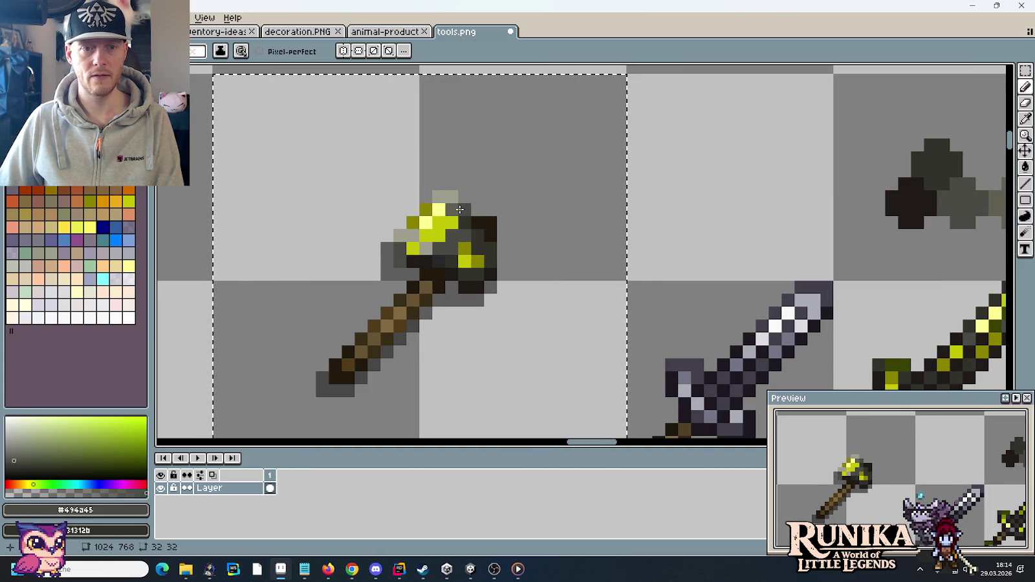
scroll(456, 209, "down", 4)
scroll(555, 229, "down", 1)
left_click_drag(555, 230, 494, 213)
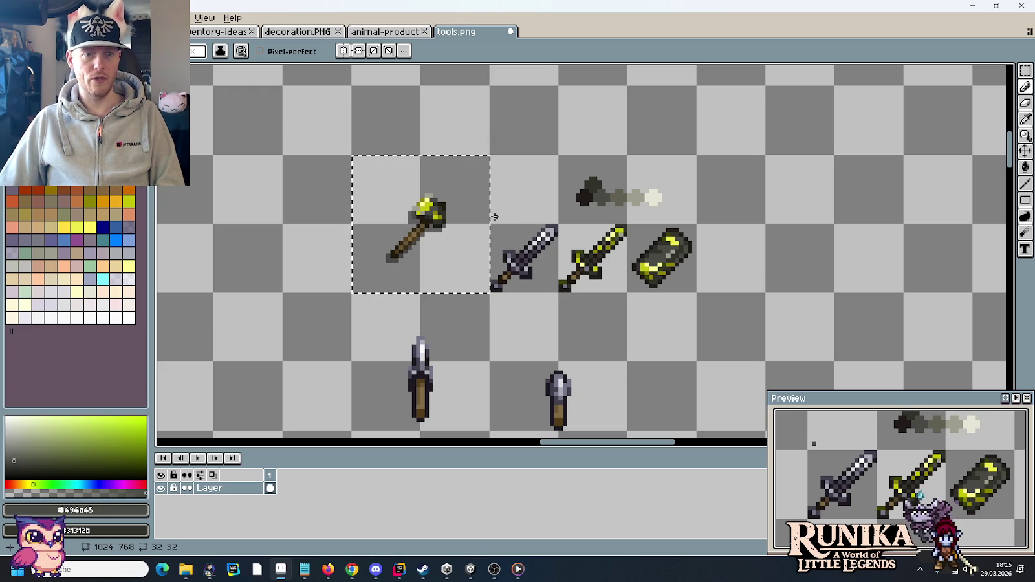
scroll(436, 214, "up", 1)
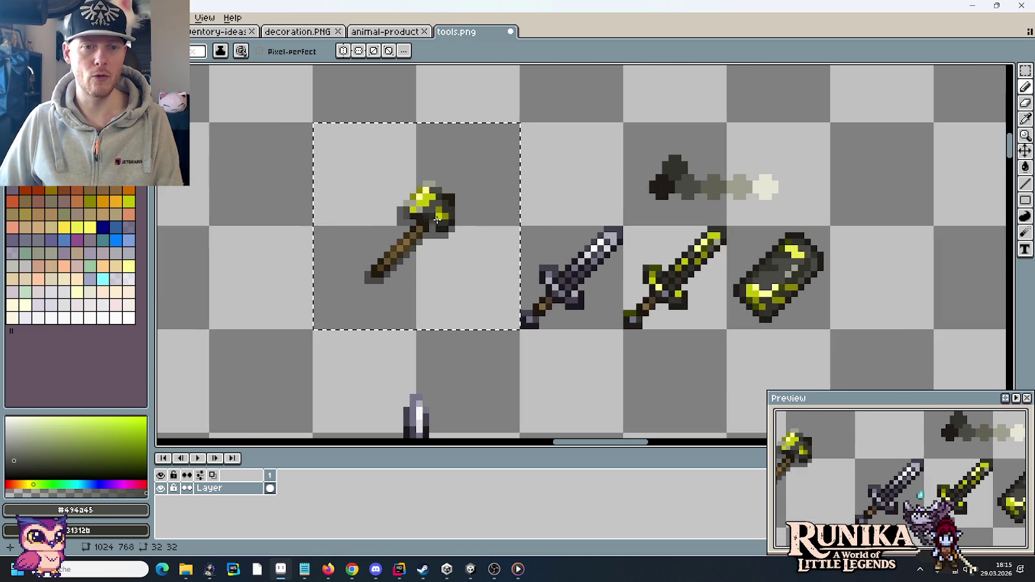
scroll(448, 214, "up", 1)
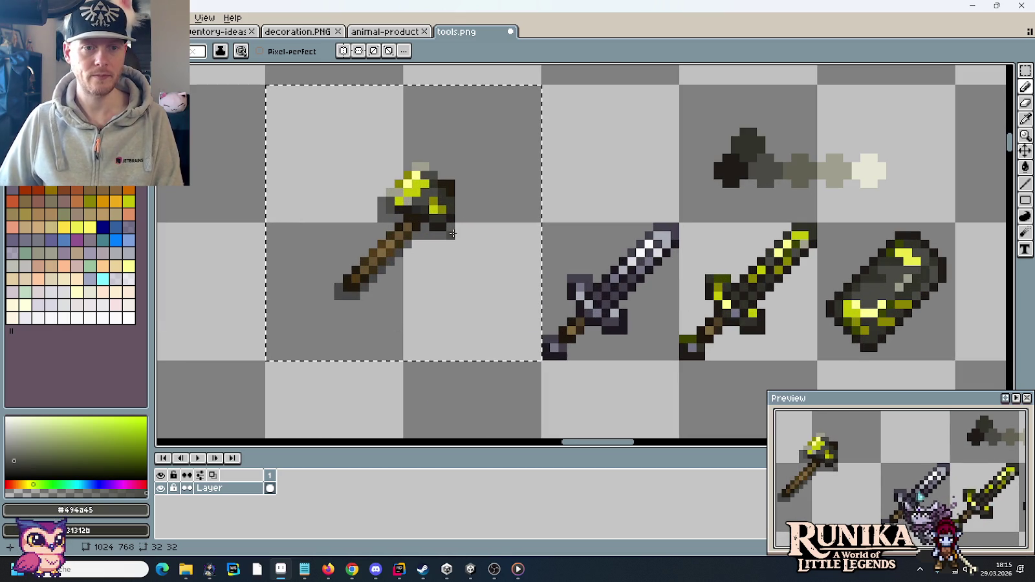
Sample dark olive #3a4200 from the green sword and paint two axe-head pixels olive
key("i")
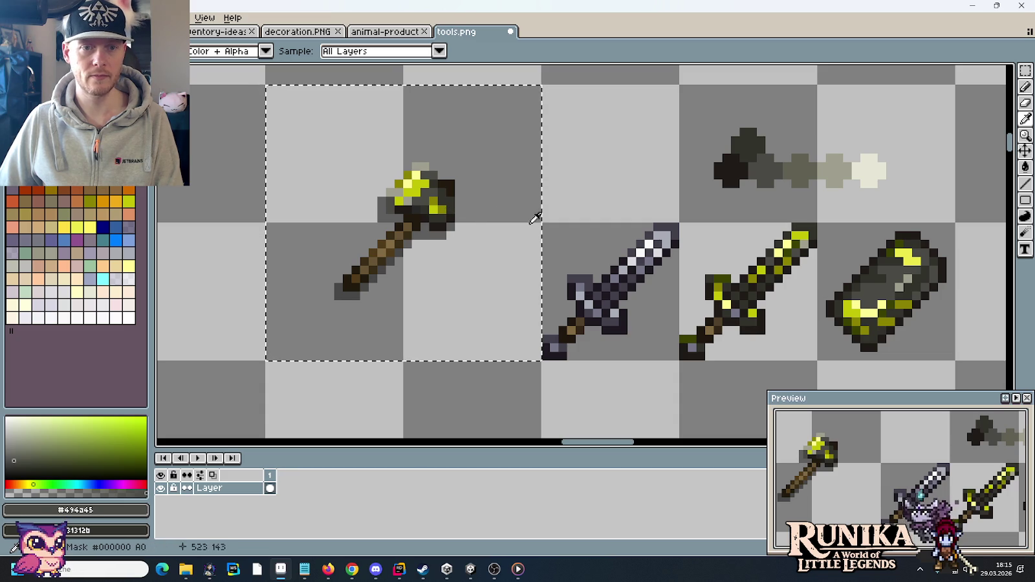
left_click(797, 244)
scroll(445, 212, "up", 1)
key("b")
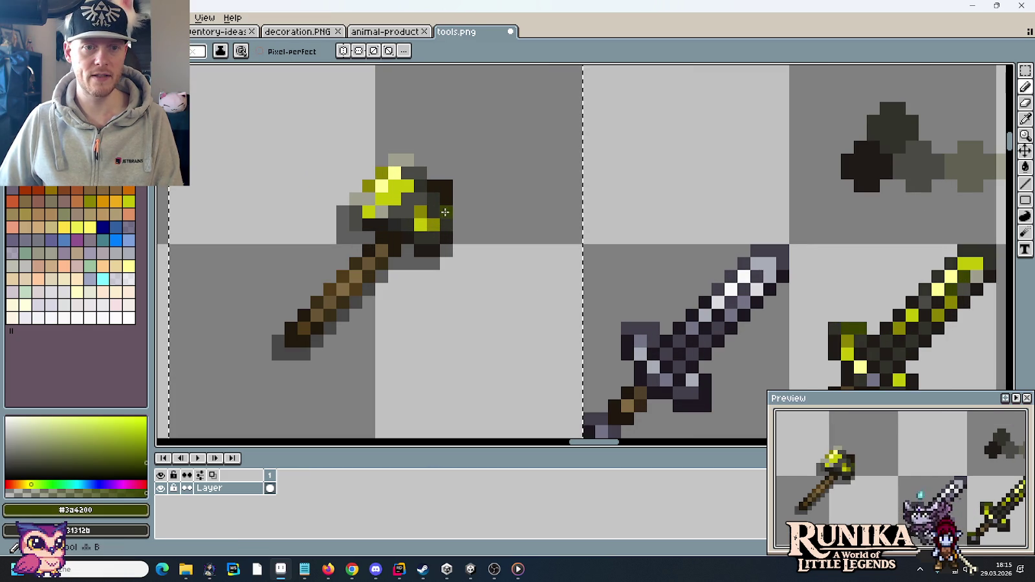
left_click(446, 213)
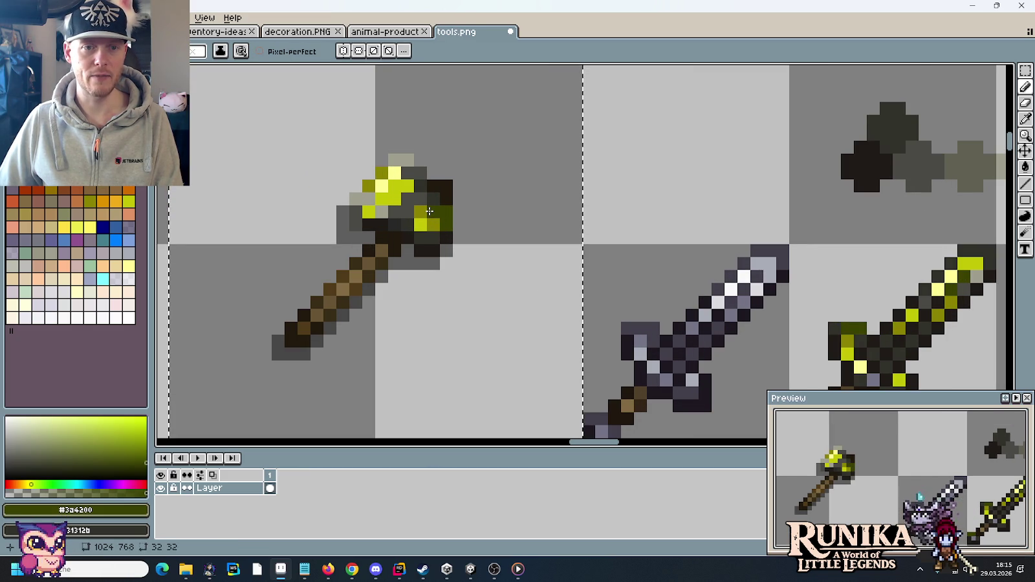
key("alt")
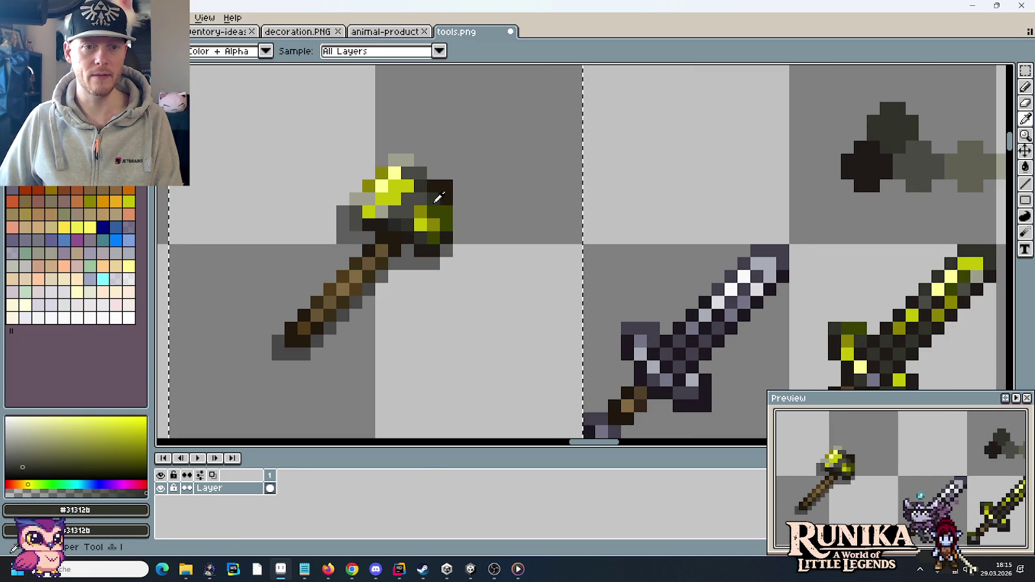
key("alt")
left_click(414, 175)
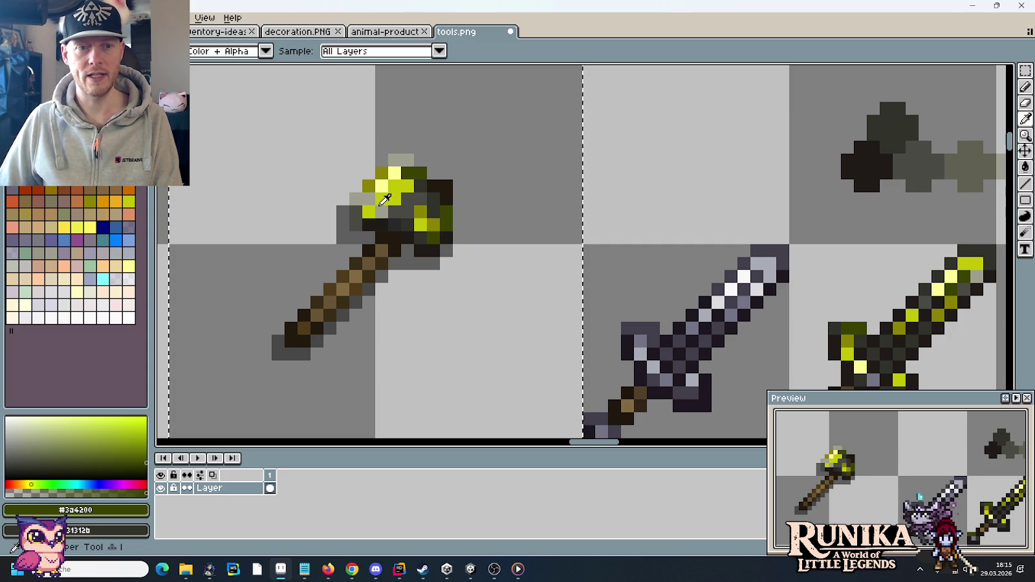
Sample khaki grey #9f9f8c and bright yellow #c2c506 from the axe, ending on the khaki grey
left_click(390, 198, "alt")
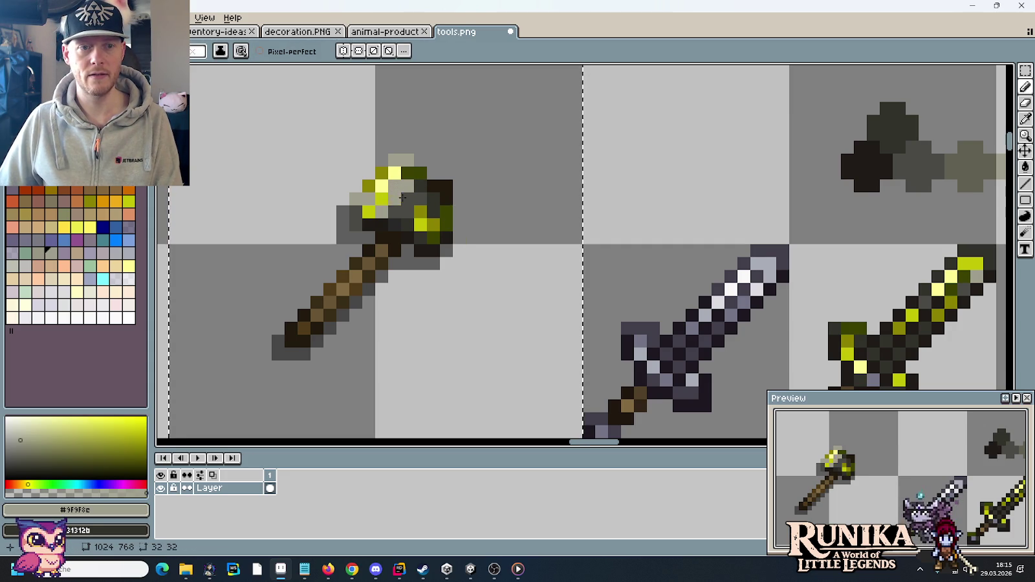
left_click(382, 210, "alt")
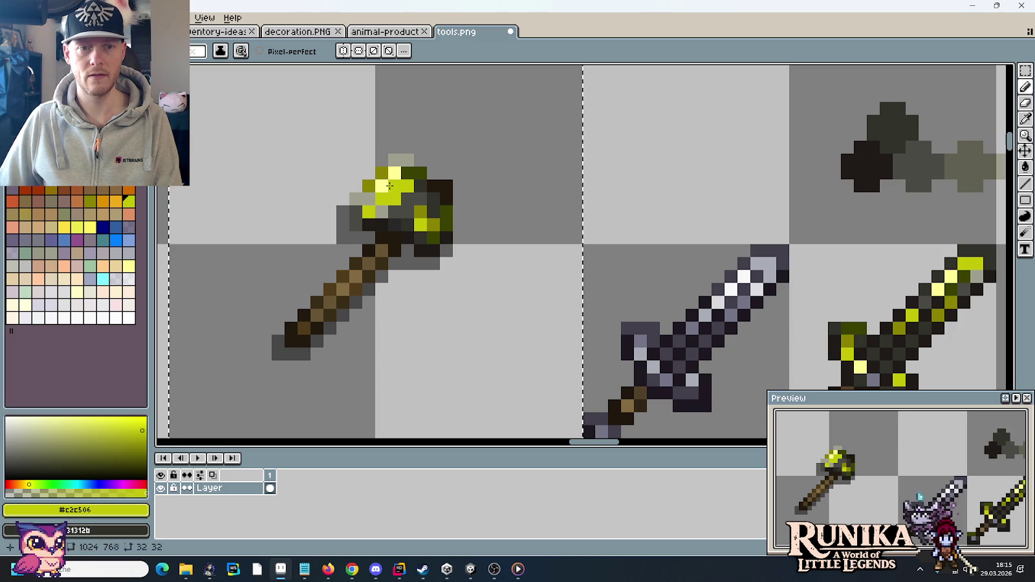
left_click(382, 206, "alt")
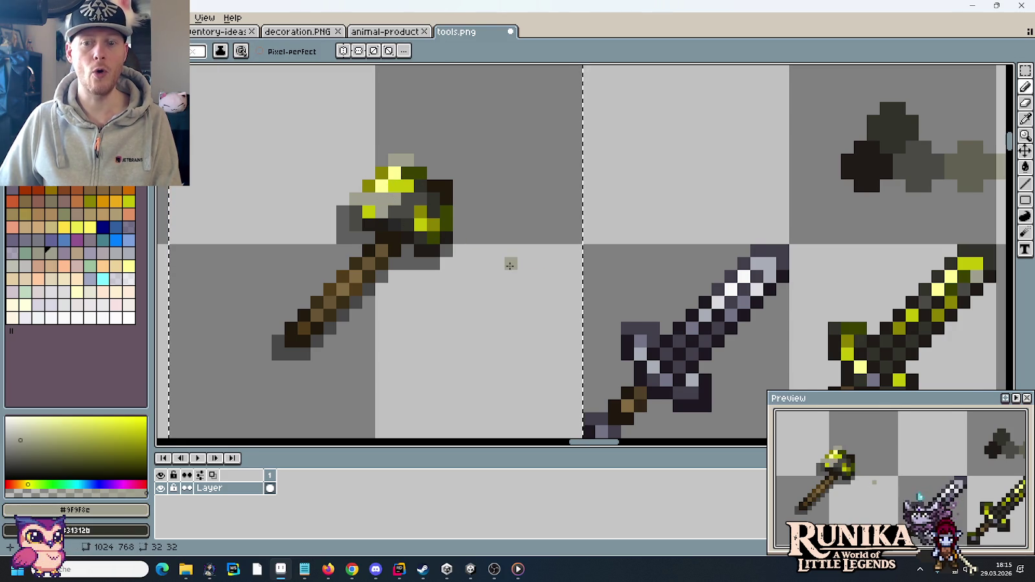
scroll(510, 264, "down", 2)
scroll(475, 238, "up", 1)
scroll(471, 232, "up", 2)
scroll(469, 226, "down", 2)
scroll(468, 227, "down", 2)
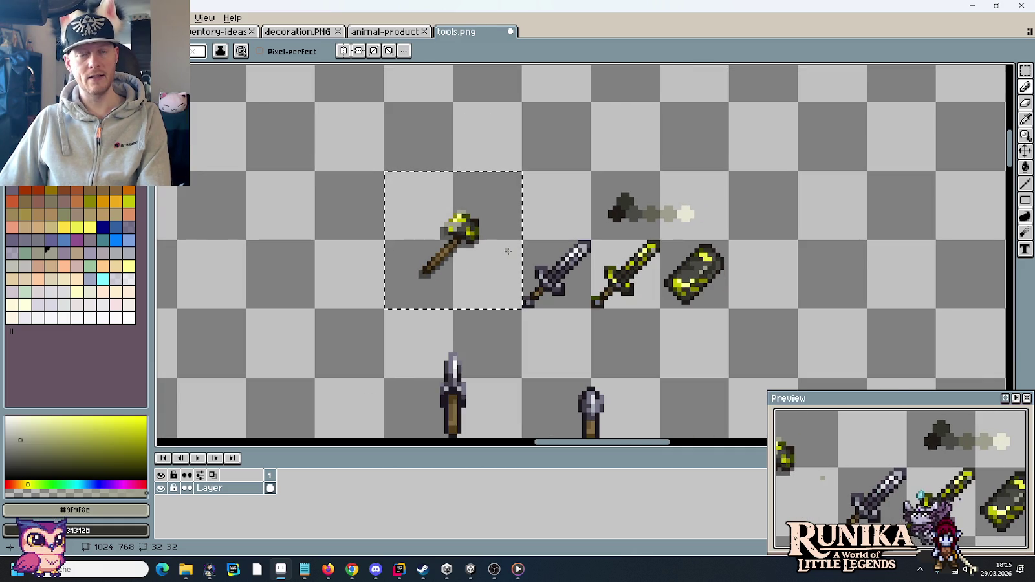
Sample the pale cream and dark grey tones from the axe head
scroll(502, 249, "up", 1)
scroll(495, 247, "up", 1)
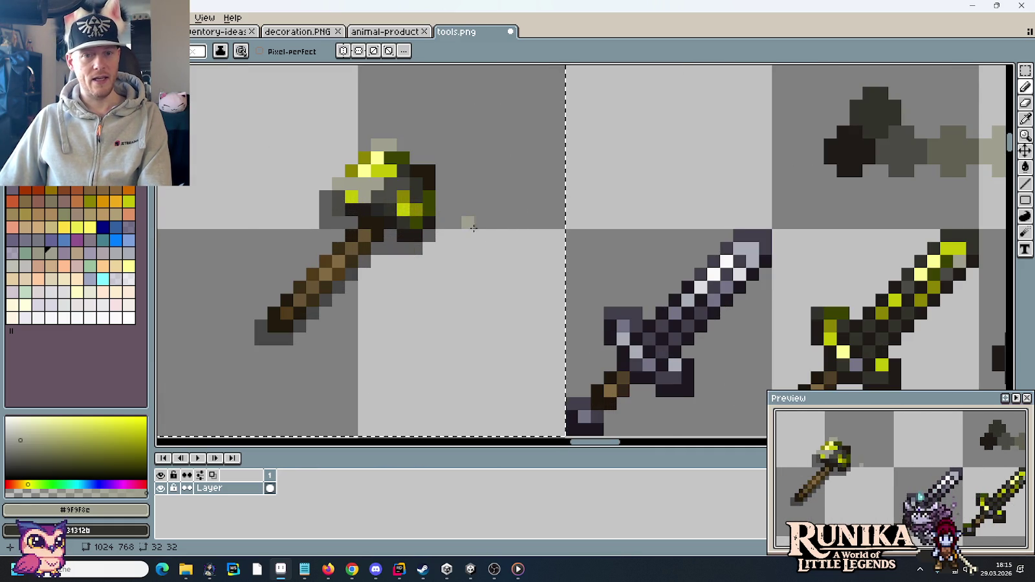
scroll(474, 228, "down", 1)
left_click(407, 199, "alt")
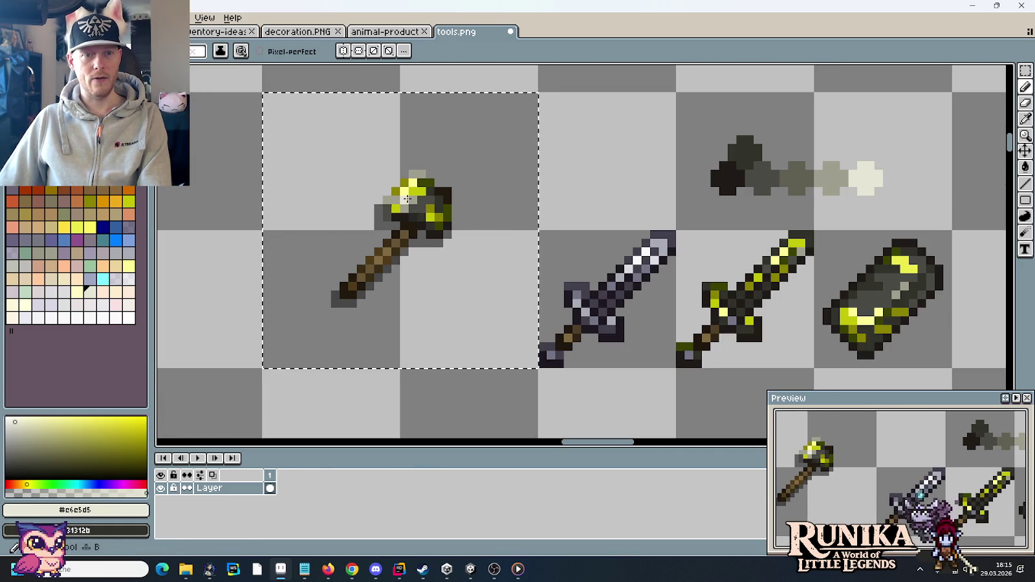
key("i")
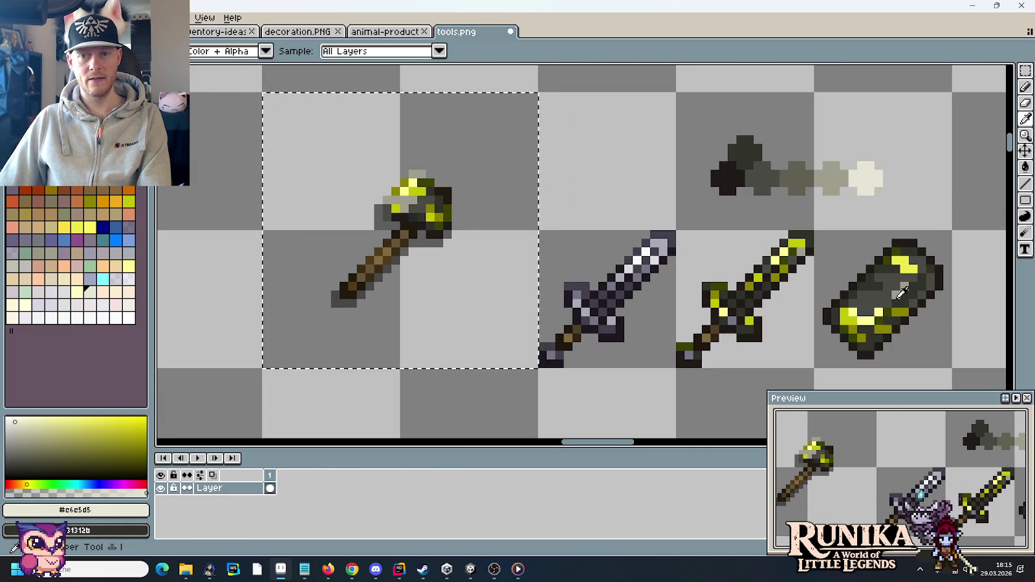
left_click(901, 292)
key("b")
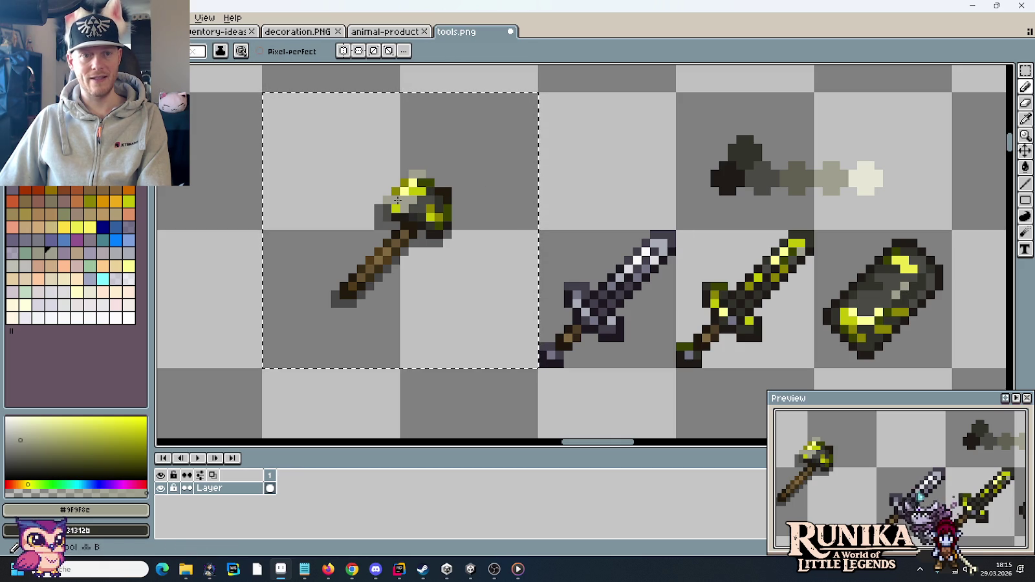
left_click(862, 176, "alt")
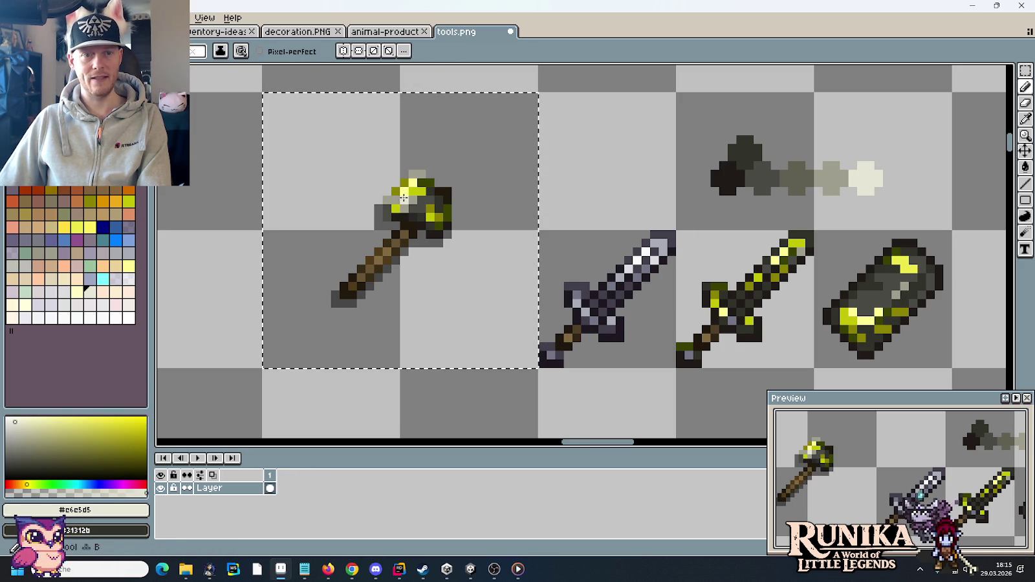
scroll(508, 225, "down", 1)
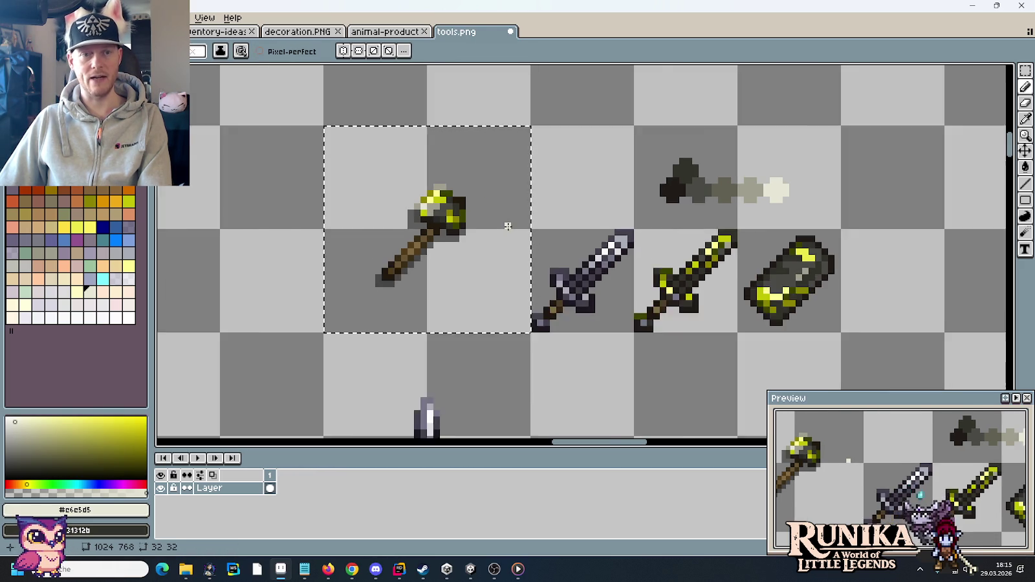
scroll(508, 226, "down", 1)
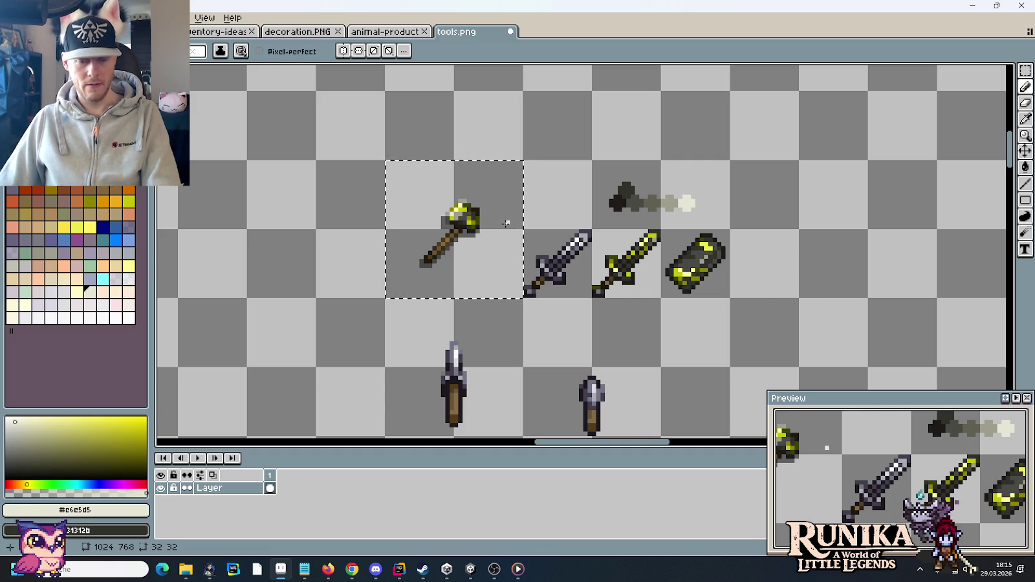
scroll(507, 223, "up", 1)
Pick olive gold #8a8300 from the yellow sword and return to the Pencil
key("i")
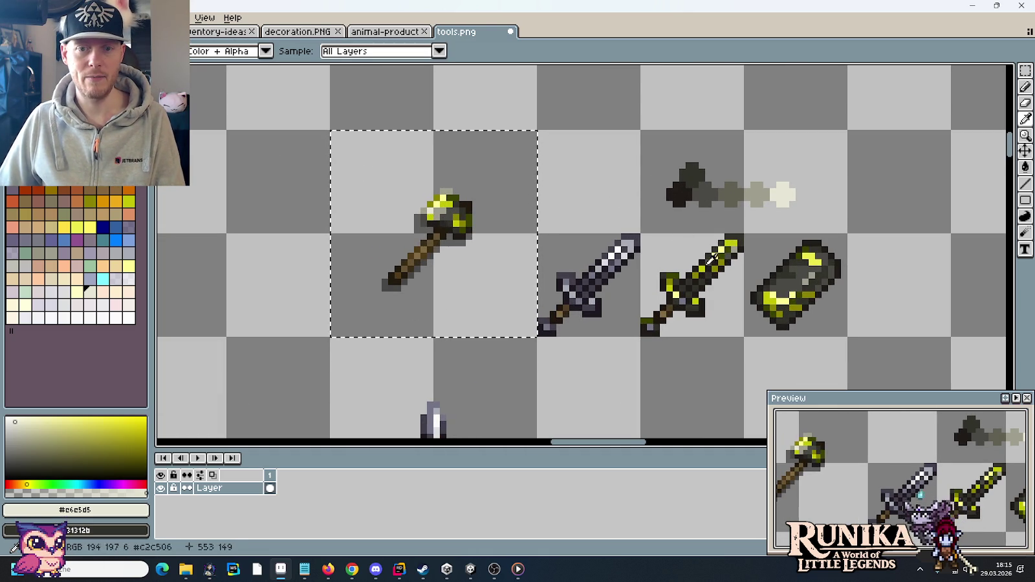
left_click(465, 225)
scroll(465, 240, "up", 1)
key("b")
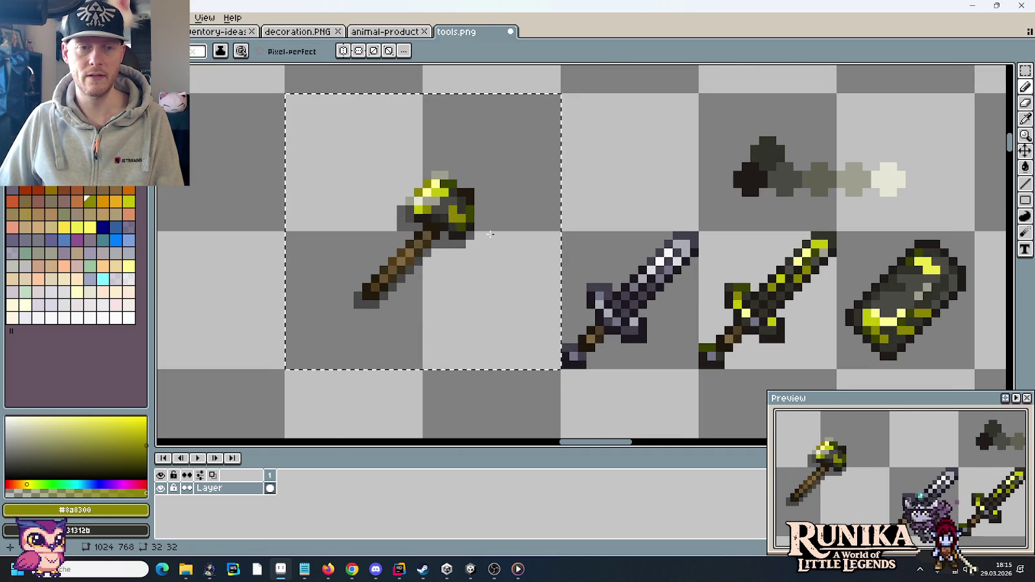
scroll(526, 249, "down", 1)
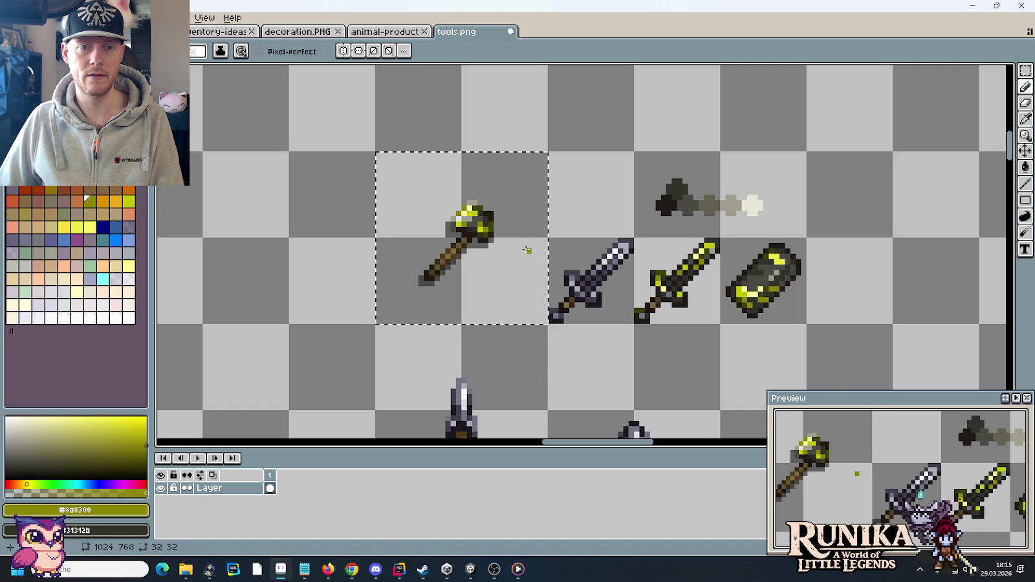
scroll(526, 250, "down", 1)
scroll(527, 250, "down", 1)
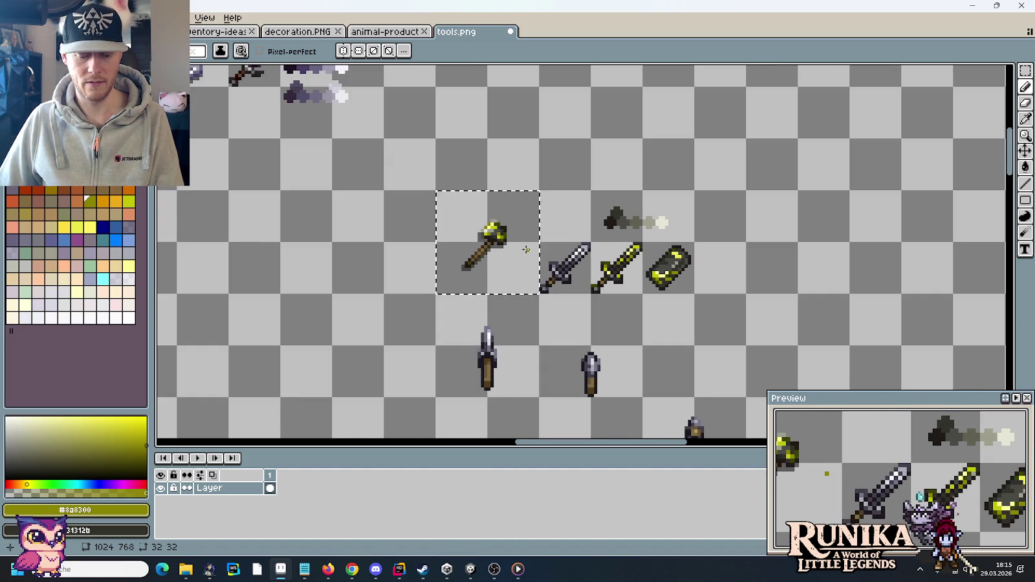
Release the selection around the axe cell with Ctrl+D
key("ctrl")
left_click(532, 258)
scroll(511, 243, "up", 1)
key("ctrl+d")
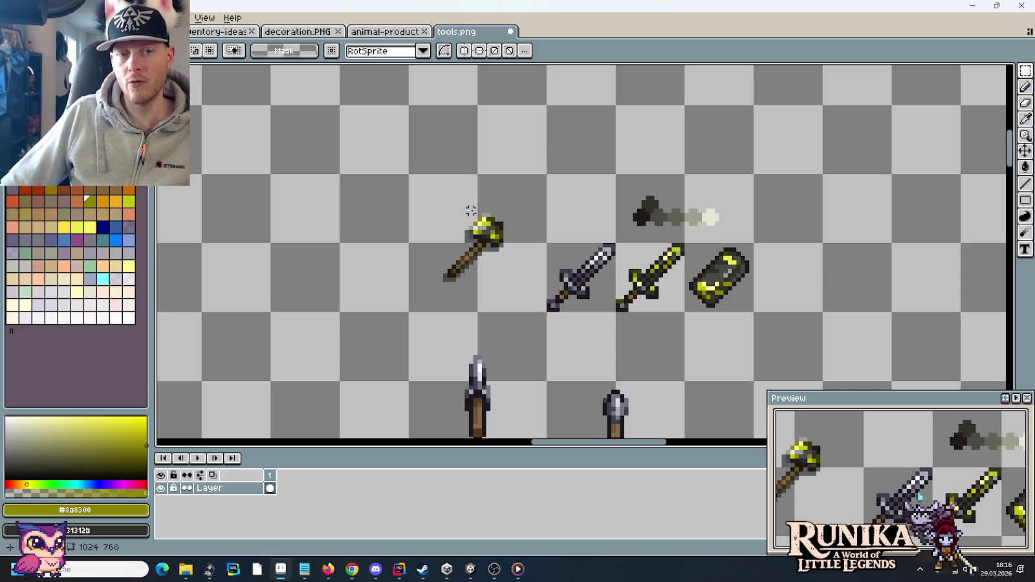
Pick dark brown #211a0d from the axe head's darkest corner, then zoom out over the Korodium tools
scroll(471, 211, "up", 1)
scroll(470, 211, "up", 1)
scroll(470, 210, "up", 2)
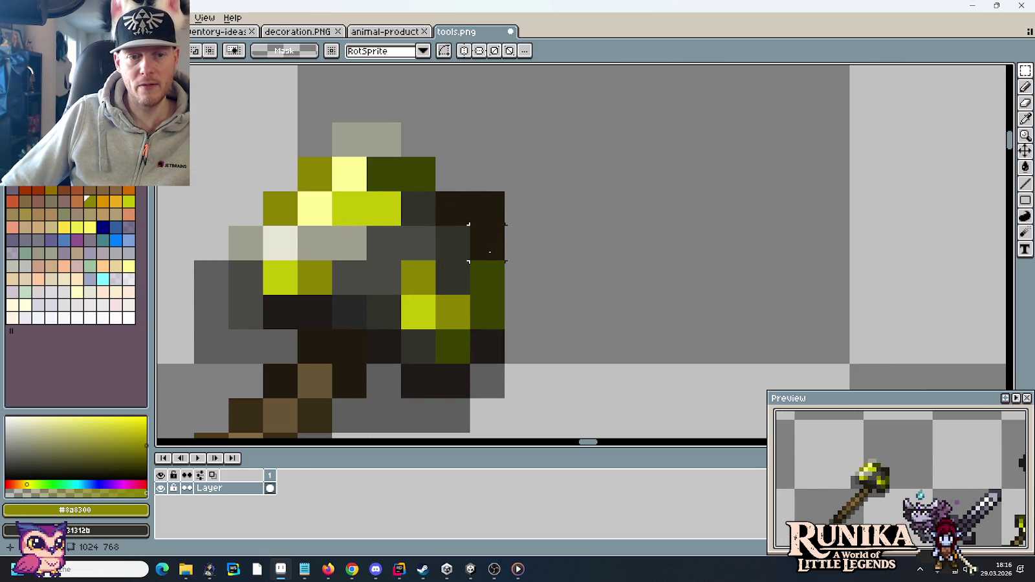
key("i")
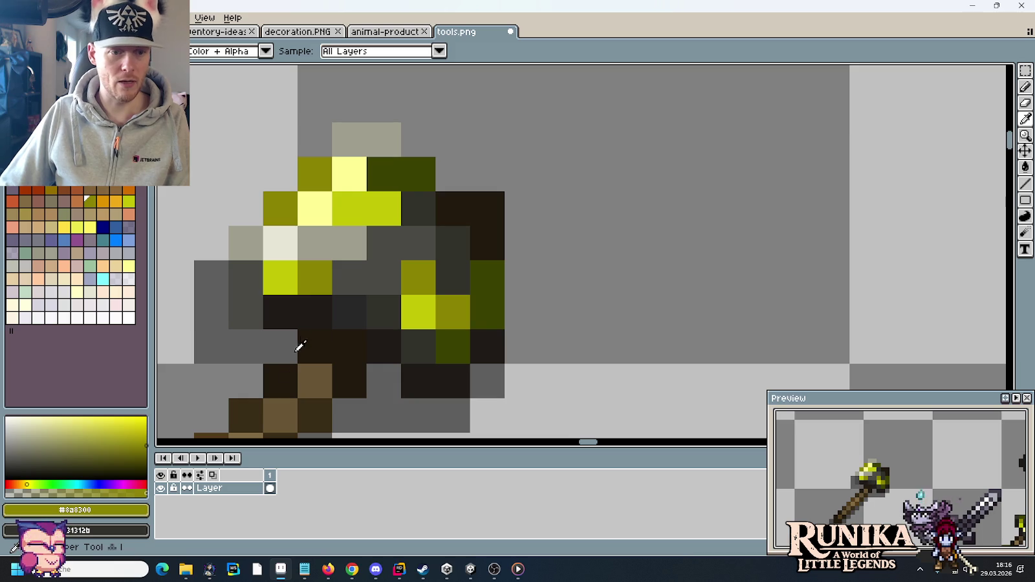
left_click(289, 369)
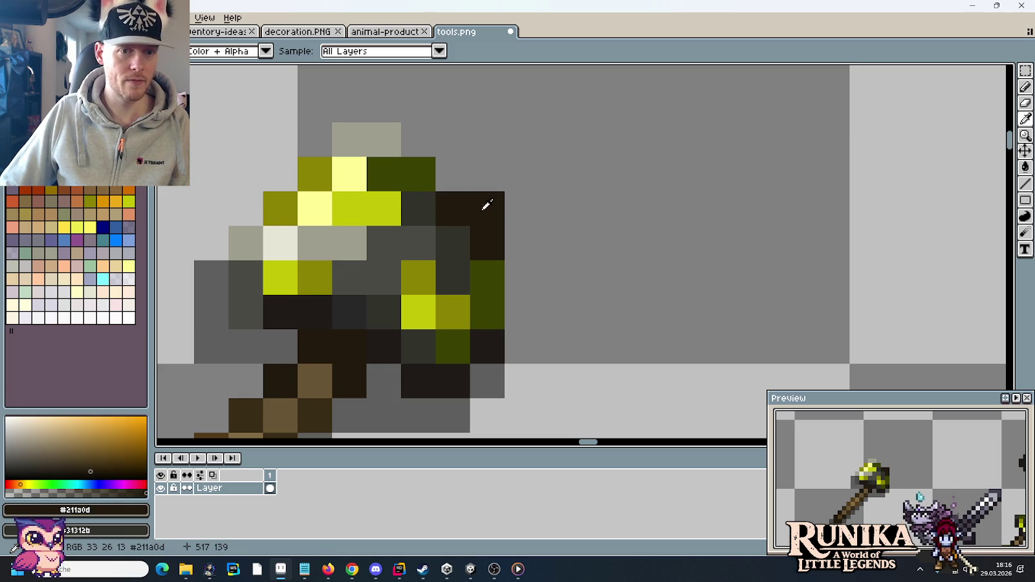
scroll(419, 166, "down", 1)
scroll(419, 166, "down", 1)
scroll(423, 177, "down", 1)
scroll(433, 187, "down", 1)
scroll(433, 187, "up", 1)
left_click_drag(434, 192, 545, 287)
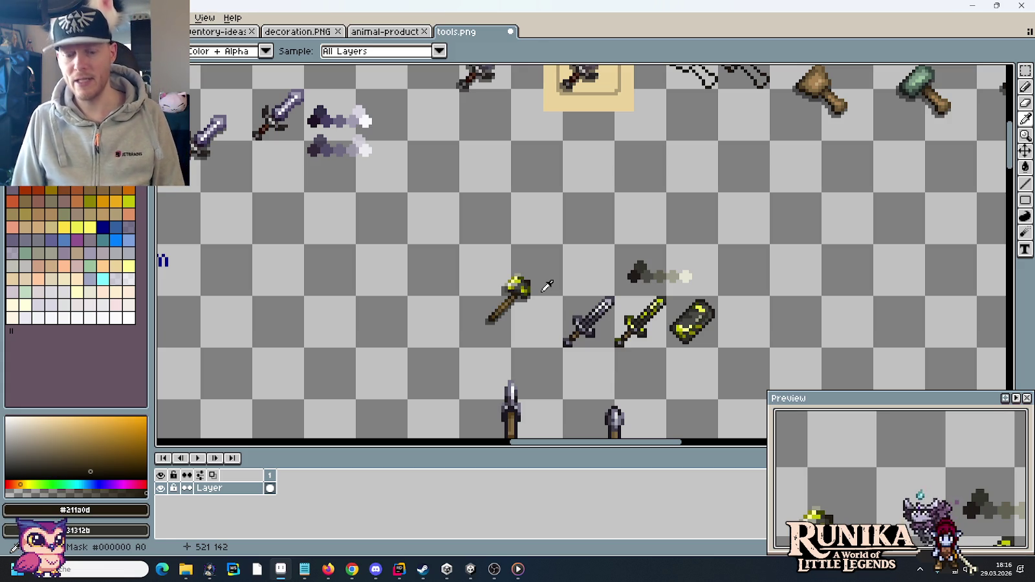
key("m")
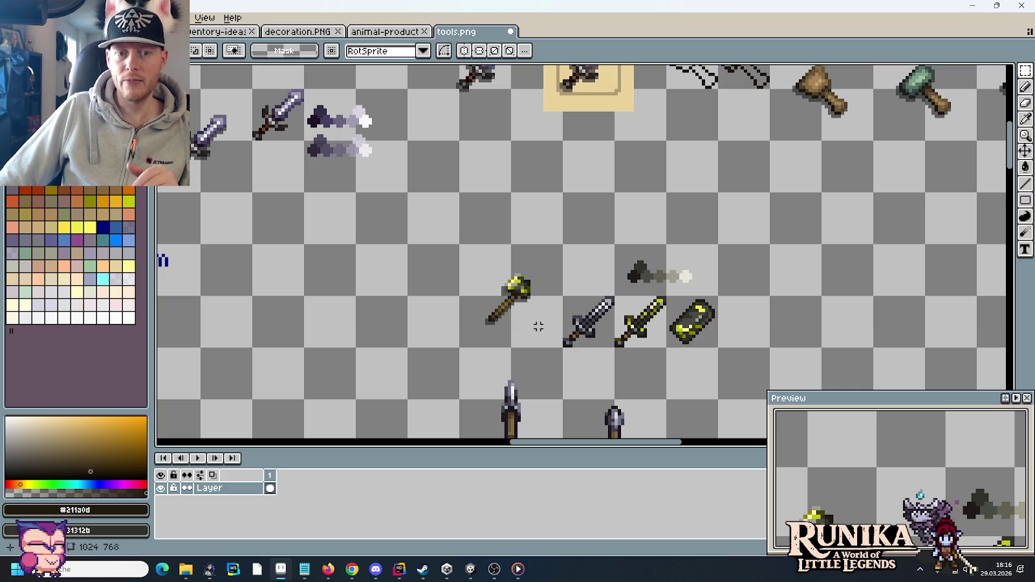
scroll(683, 233, "down", 1)
scroll(647, 246, "down", 1)
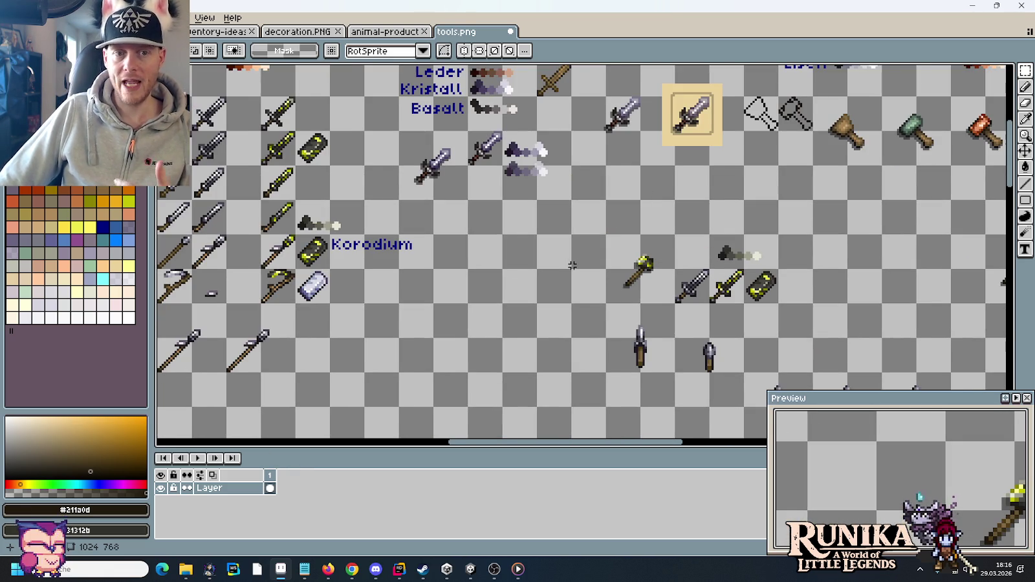
left_click_drag(572, 266, 377, 153)
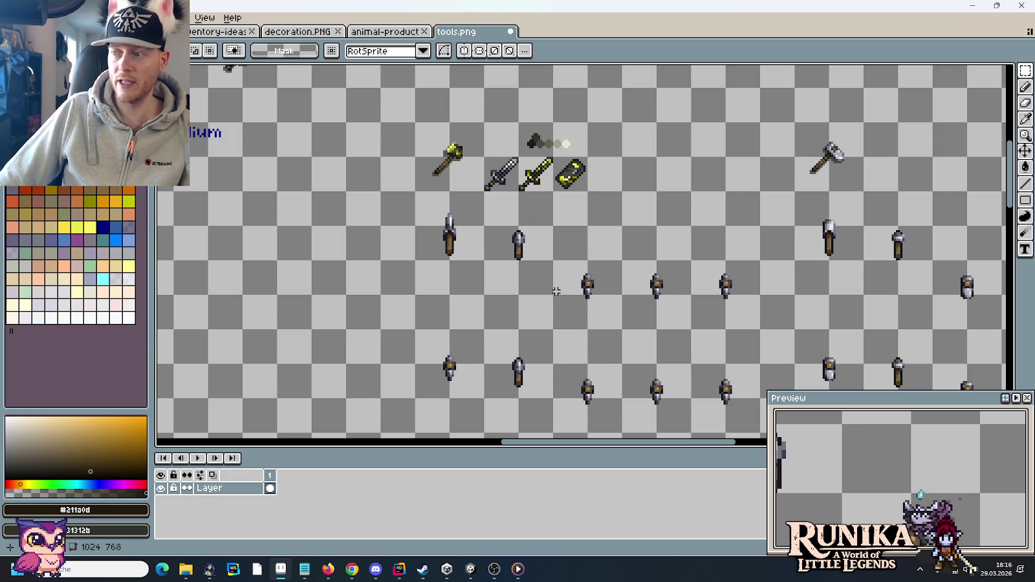
left_click_drag(541, 258, 568, 333)
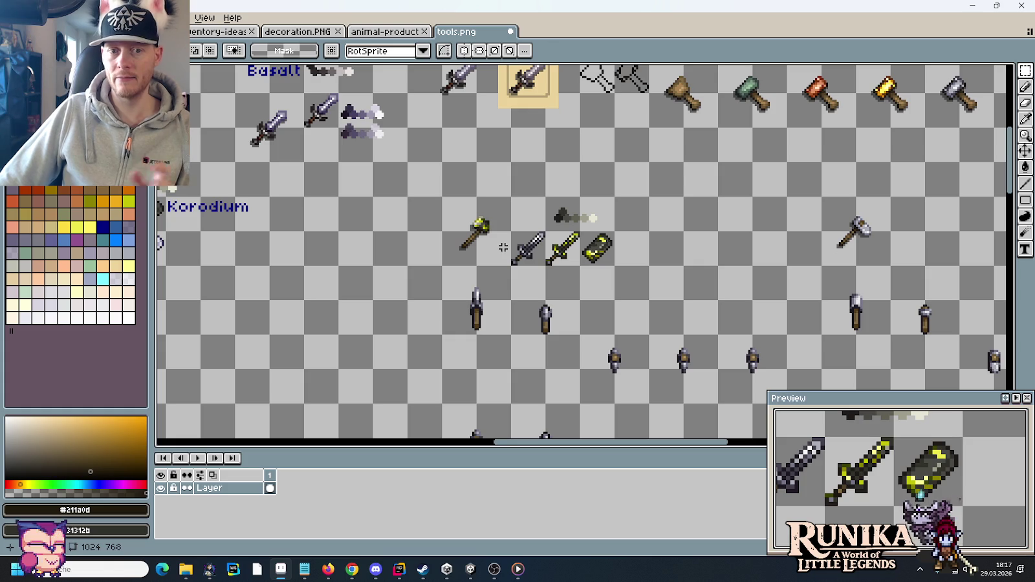
left_click_drag(608, 256, 614, 264)
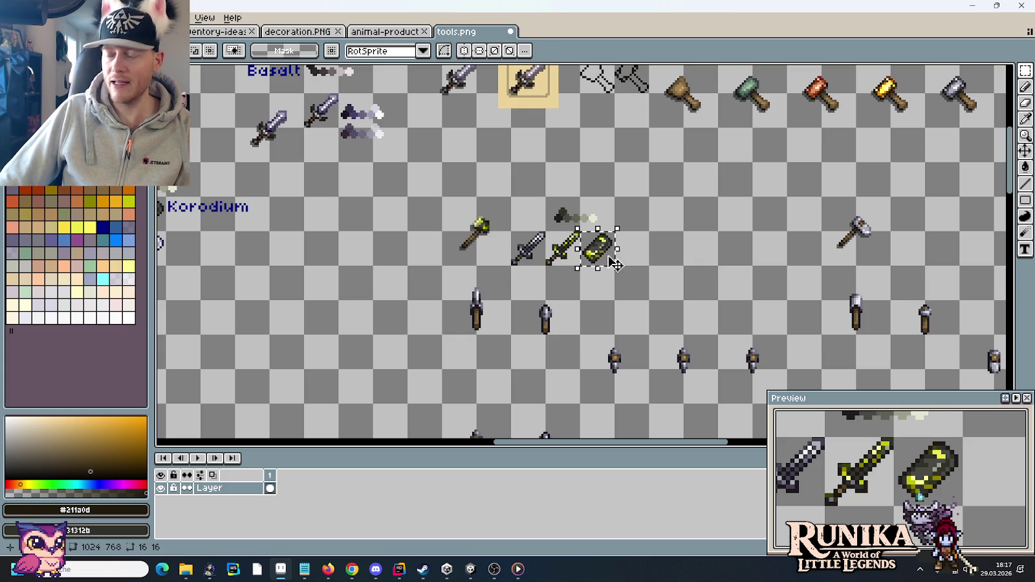
left_click(712, 243)
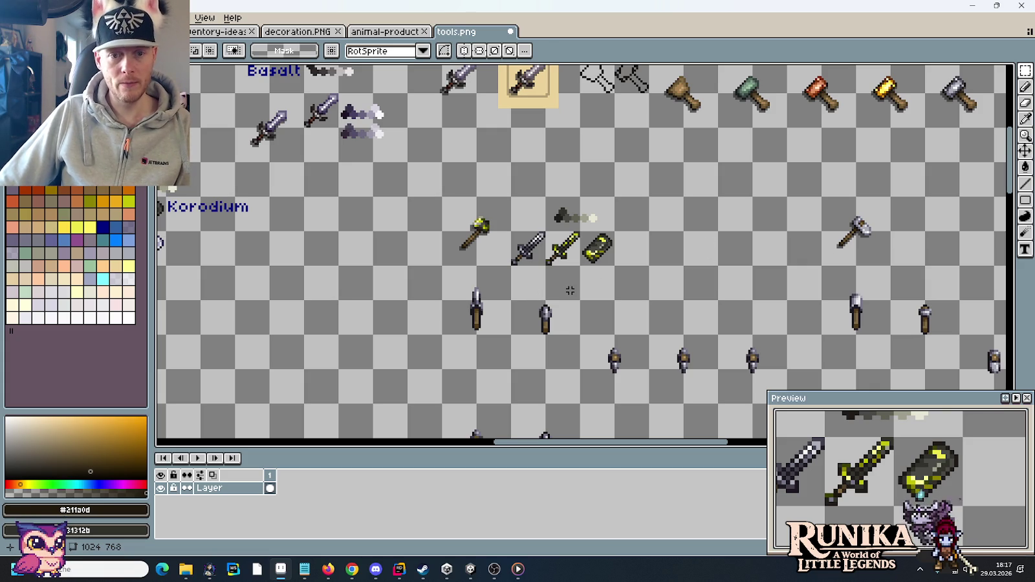
scroll(559, 282, "down", 3)
scroll(490, 220, "up", 2)
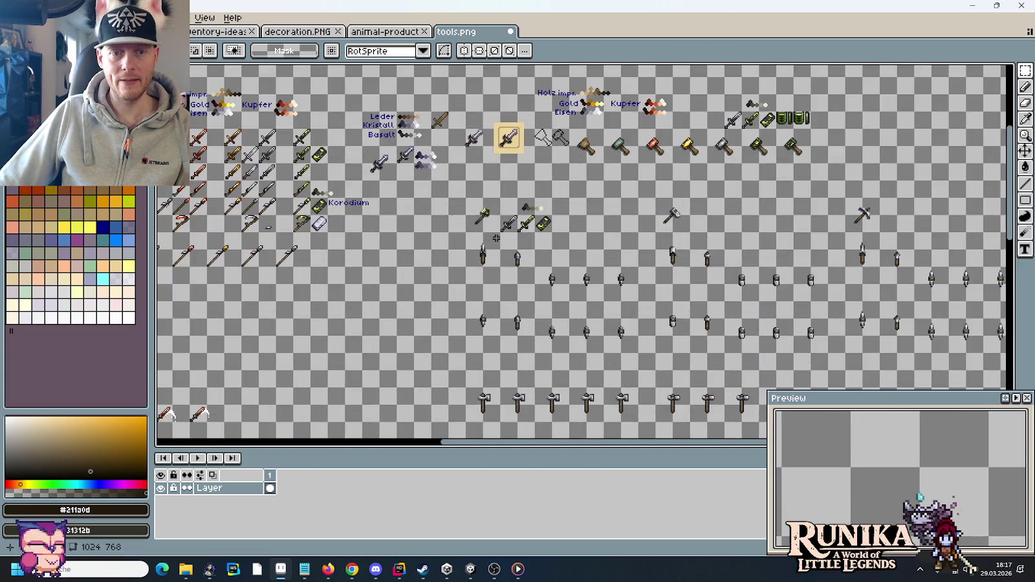
scroll(485, 166, "up", 2)
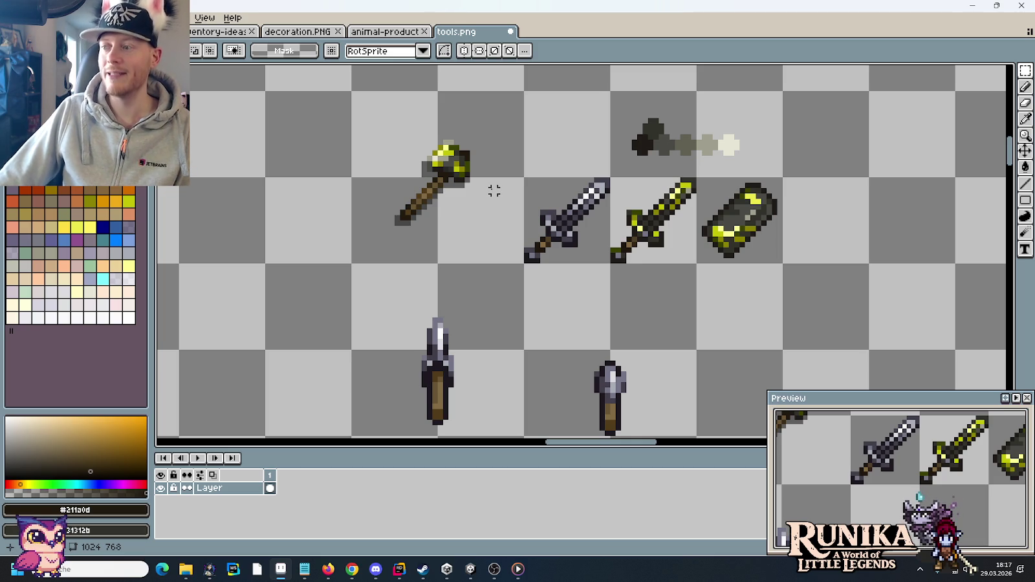
scroll(494, 190, "down", 1)
scroll(493, 191, "down", 2)
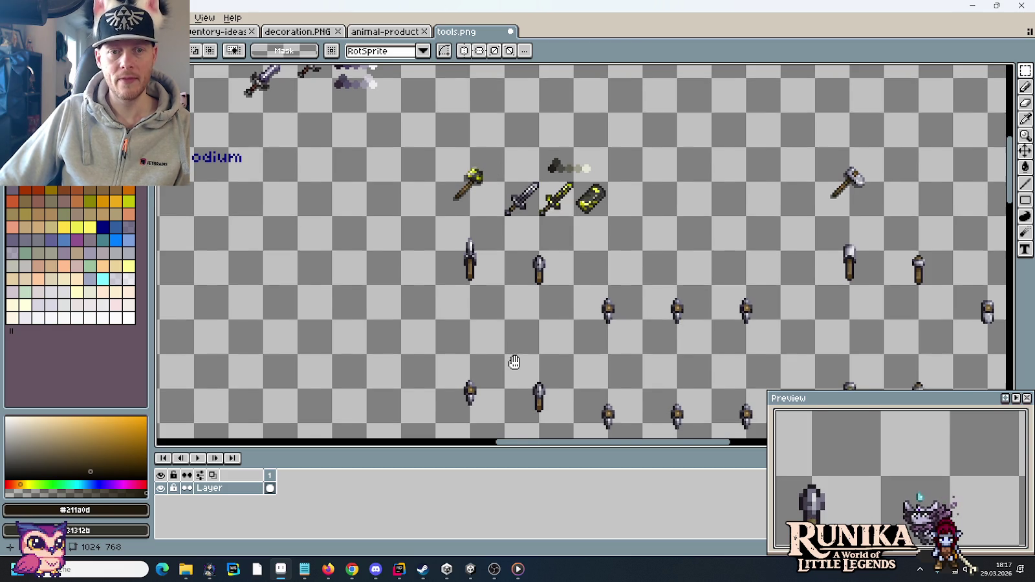
scroll(508, 349, "up", 3)
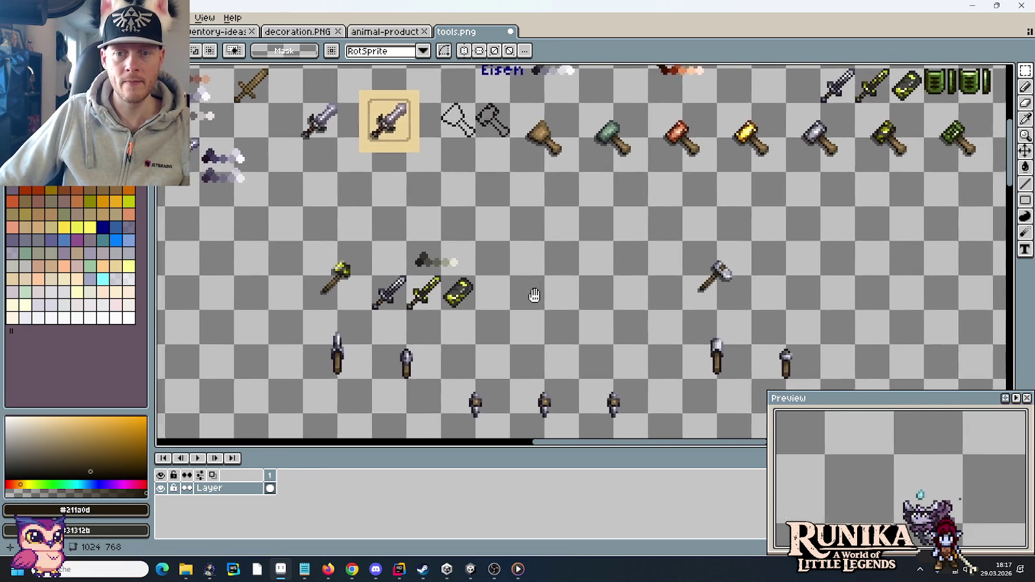
Marquee the swords, shield and colour ramp, drag them beside the grey hammer, and commit
left_click_drag(673, 309, 418, 269)
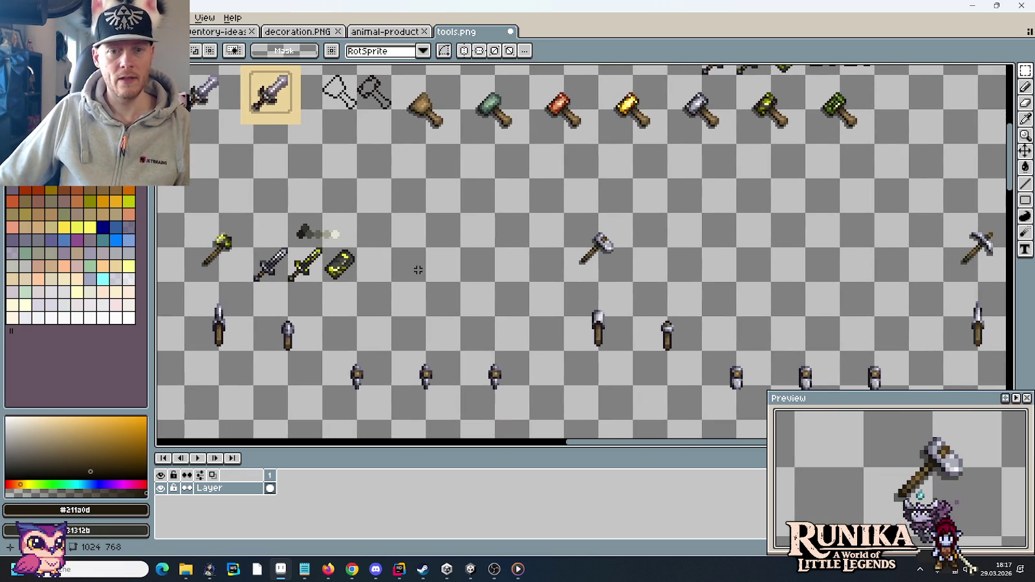
left_click_drag(357, 284, 248, 213)
mouse_move(328, 247)
left_mouse_down()
mouse_move(702, 240)
mouse_move(508, 259)
left_mouse_up()
key("Return")
scroll(676, 270, "up", 3)
scroll(676, 269, "up", 1)
scroll(470, 257, "up", 1)
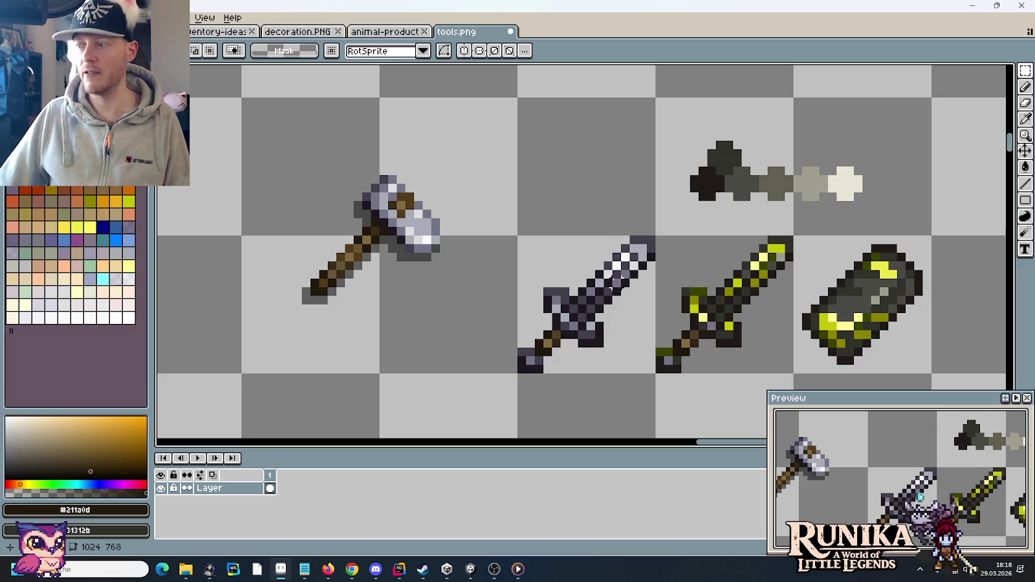
Select the 32x32 hammer cell, sample dark metal greys, and darken part of the hammer head
left_click_drag(470, 334, 377, 237)
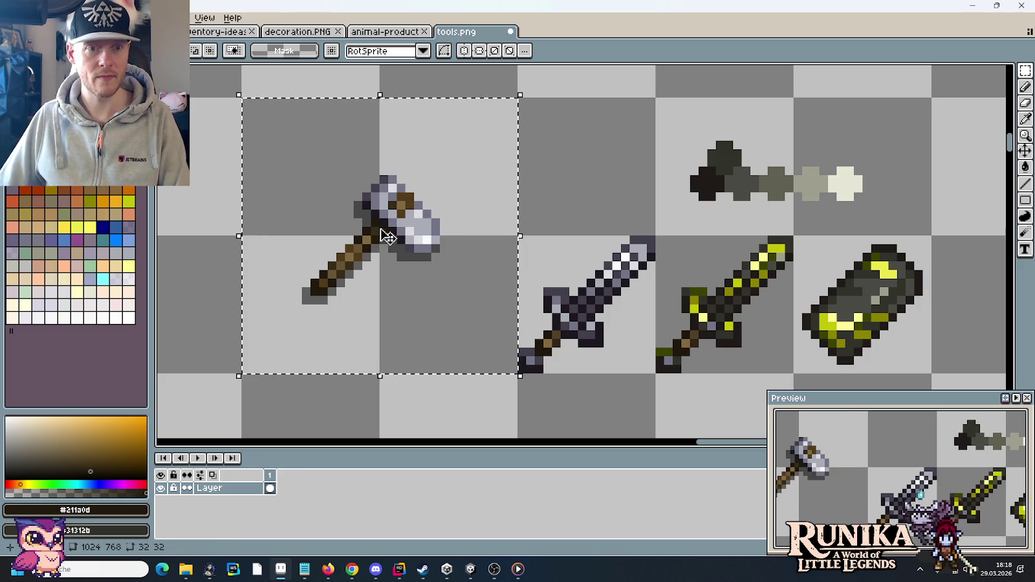
key("i")
left_click(369, 202)
right_click(709, 180)
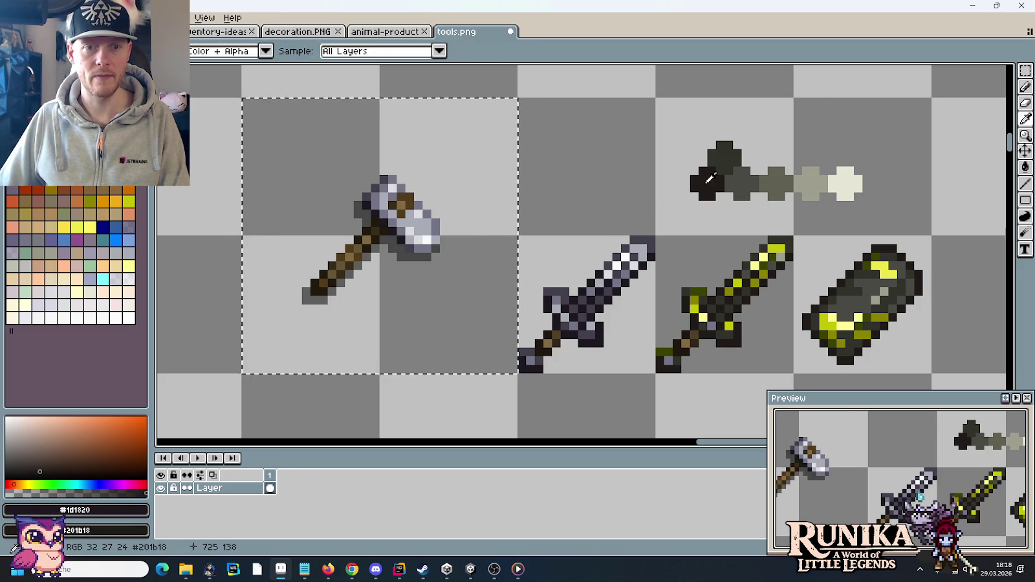
left_click(366, 193)
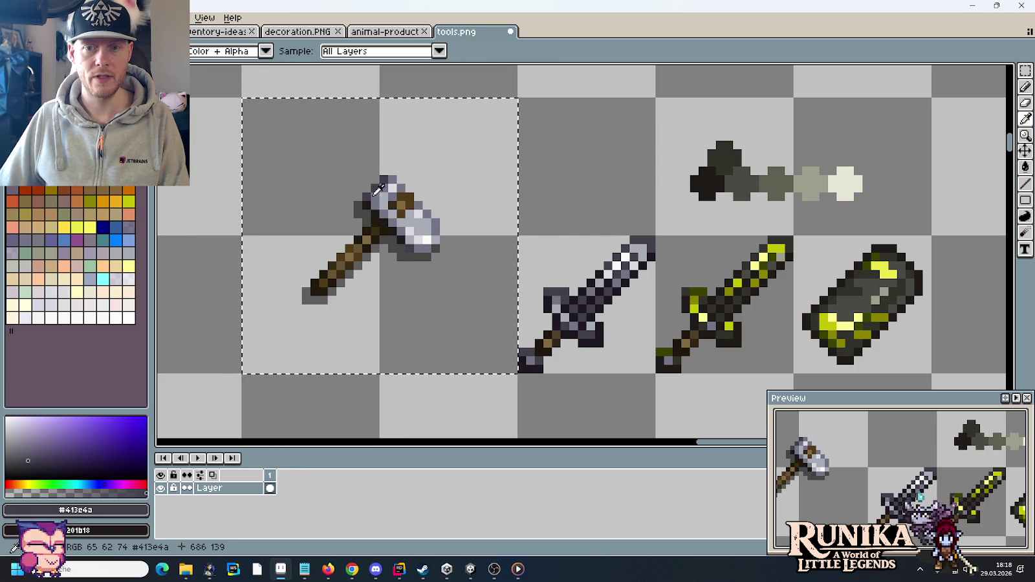
right_click(786, 244)
key("b")
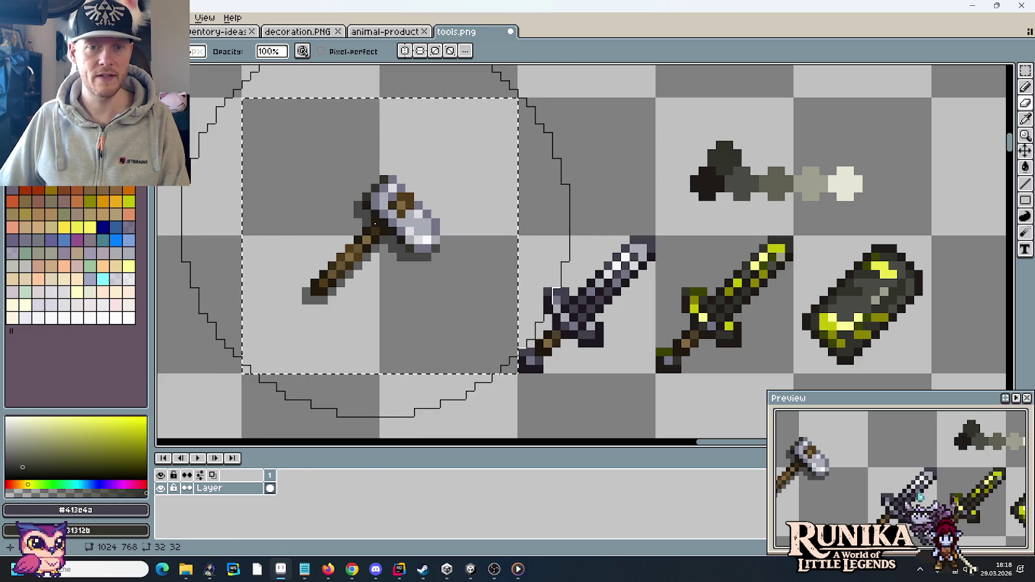
left_click(440, 217, "alt")
right_click(444, 219, "alt")
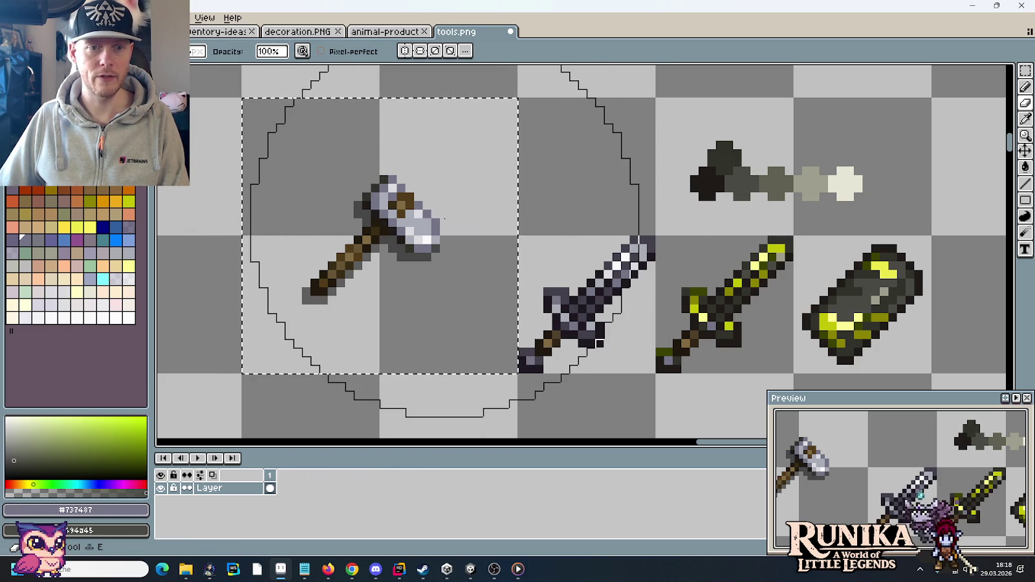
left_click(444, 219)
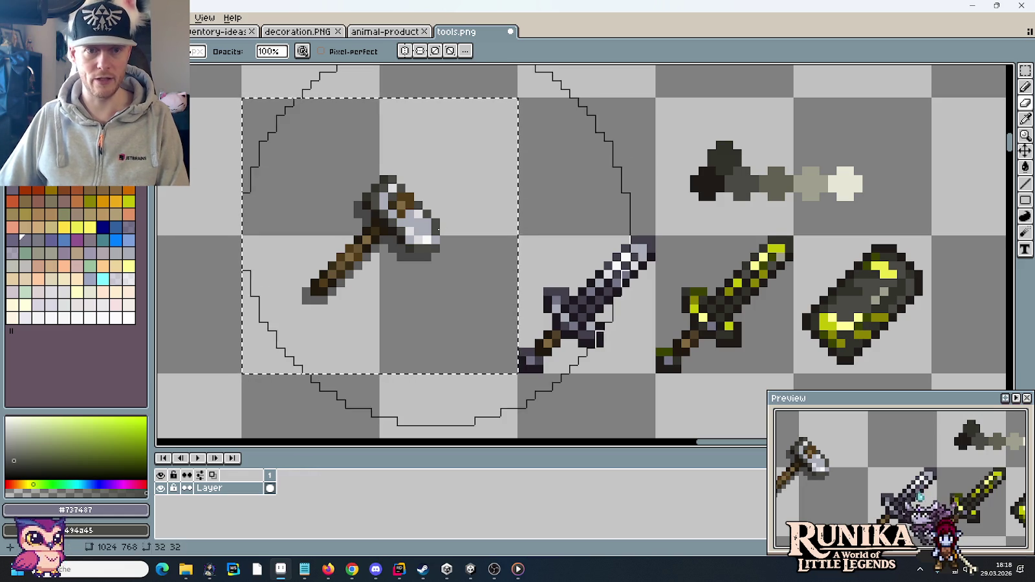
Paint a pale yellow highlight on the hammer head
left_click(424, 240, "alt")
right_click(858, 252, "alt")
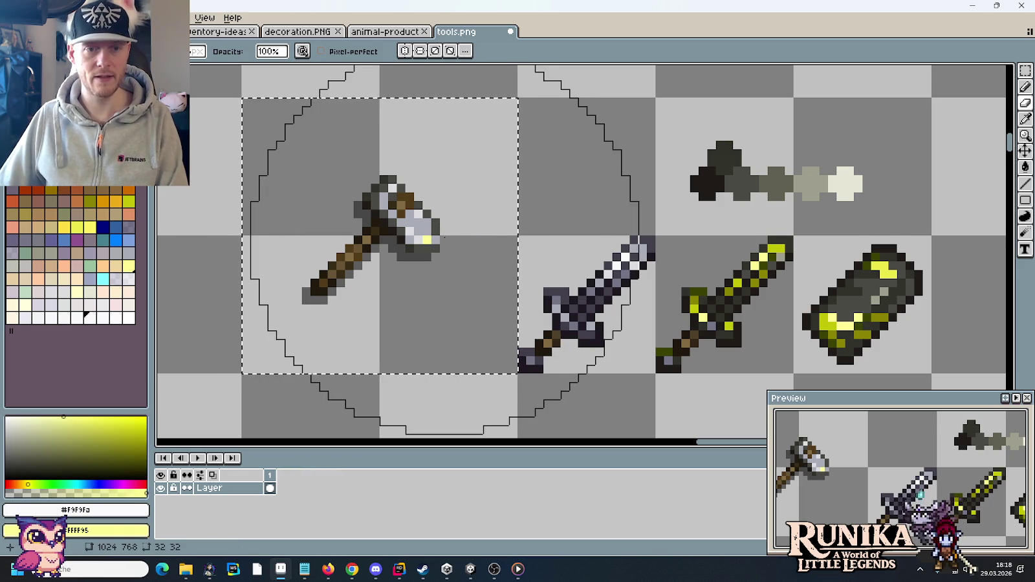
right_click(545, 212, "alt")
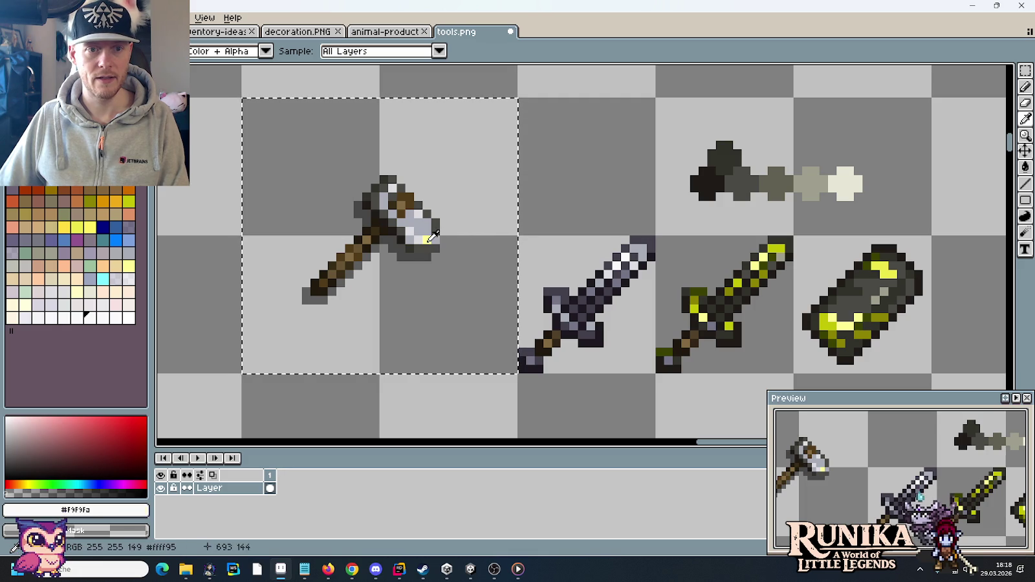
left_click(423, 241, "alt")
left_click(412, 232)
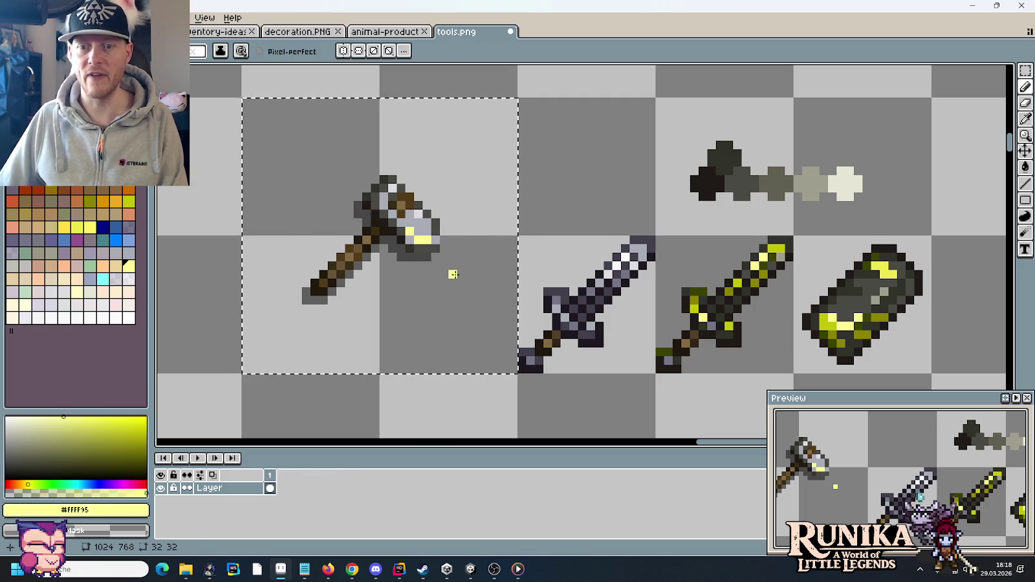
Paint a dark olive row along the hammer head's underside
scroll(456, 268, "up", 3)
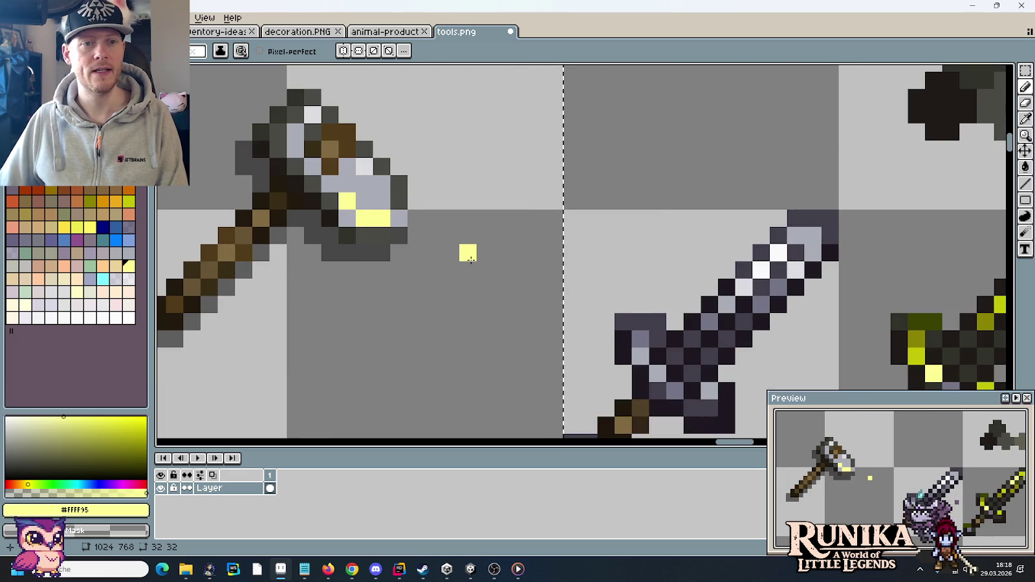
scroll(462, 250, "down", 1)
left_click(801, 306, "alt")
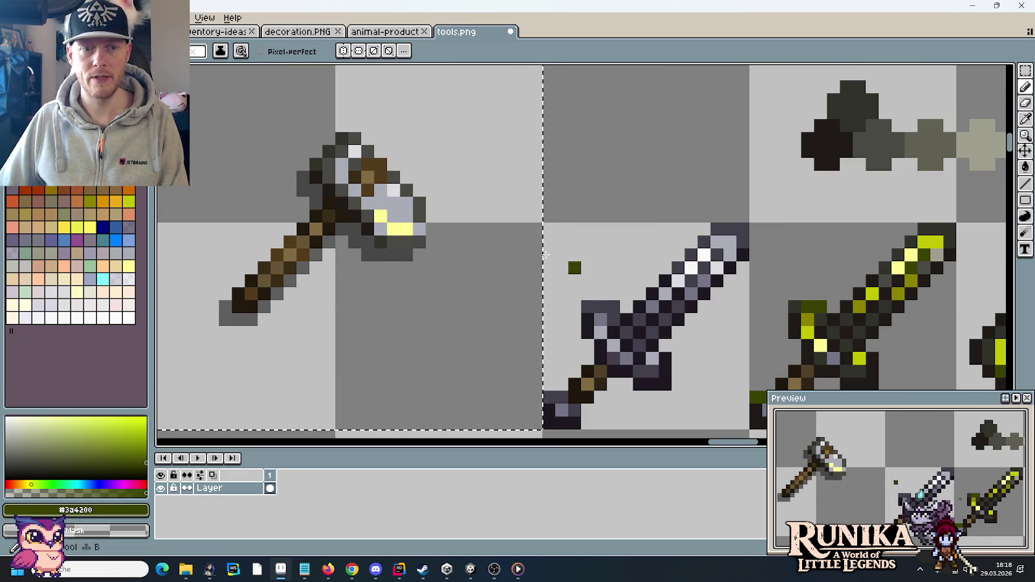
left_click_drag(414, 242, 439, 241)
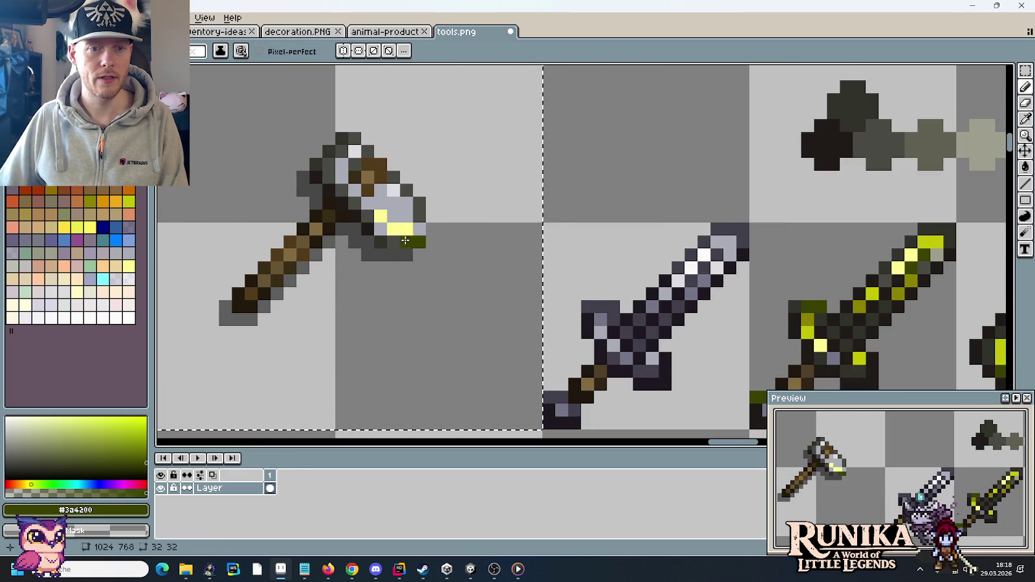
Sample the light grey-yellow tone, erase a stray test pixel, and set grey-yellow as the drawing colour
scroll(440, 241, "down", 1)
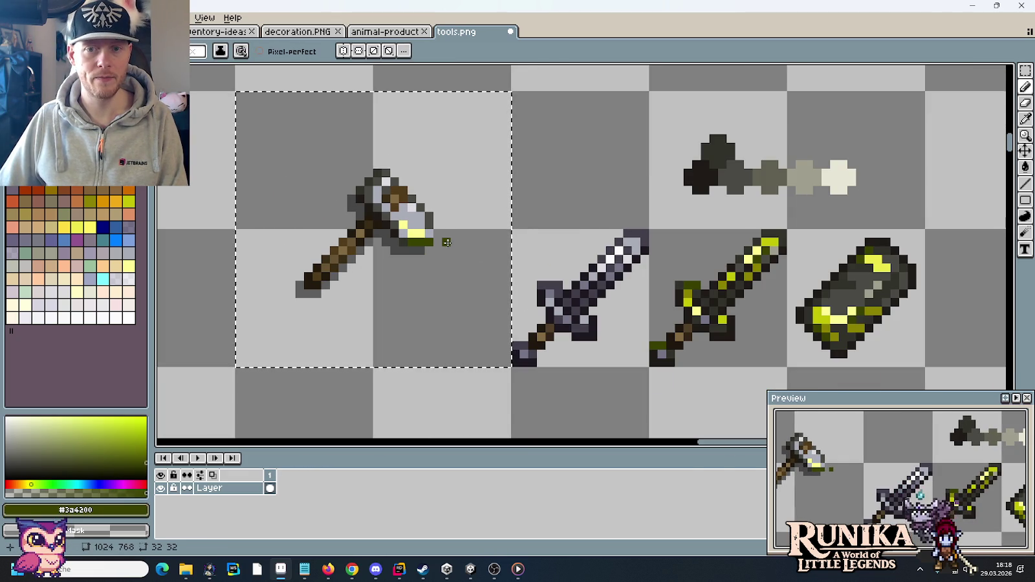
key("alt")
left_click(807, 173, "alt")
left_click(447, 243)
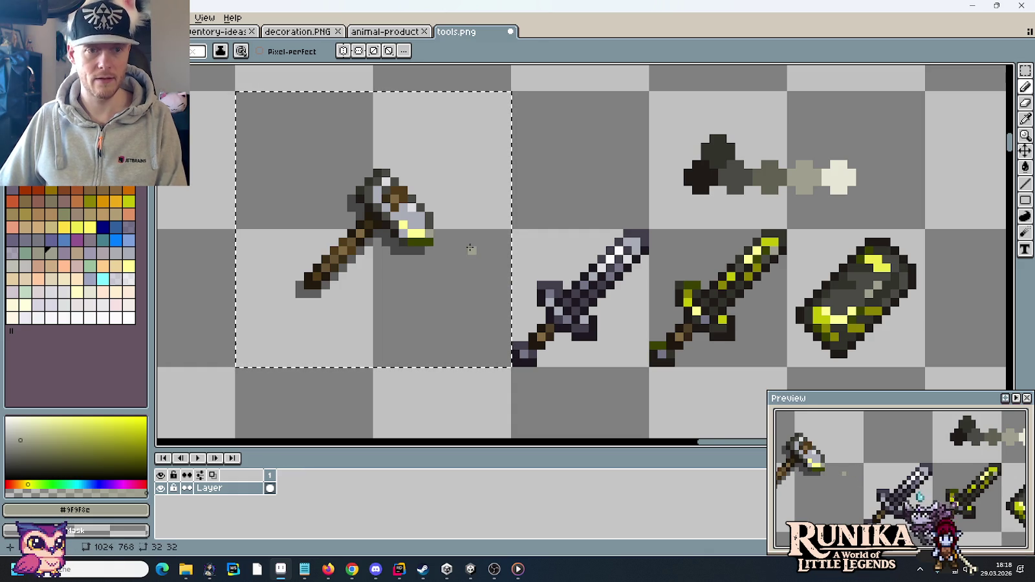
left_click(414, 224, "alt")
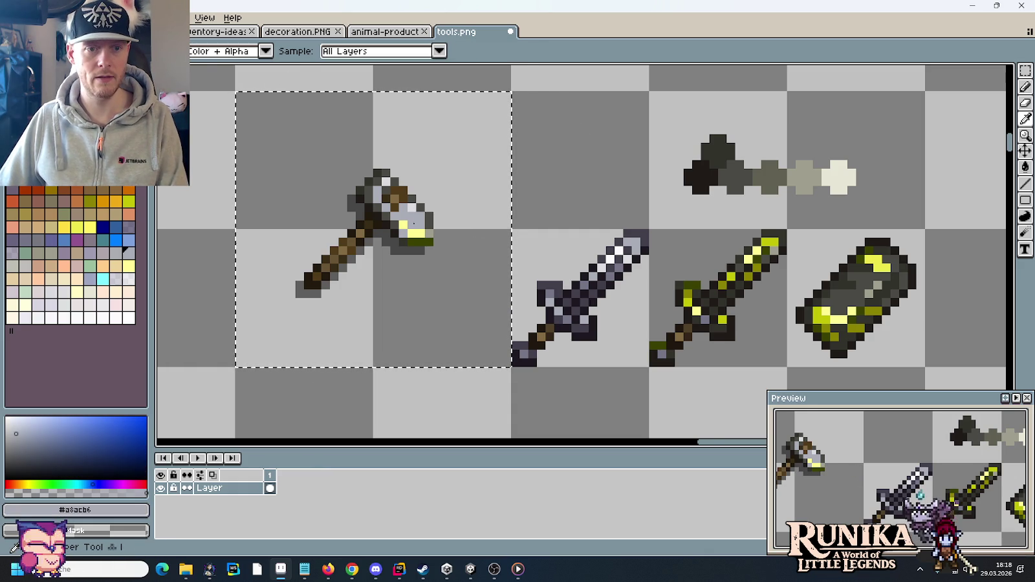
key("e")
right_click(806, 171, "alt")
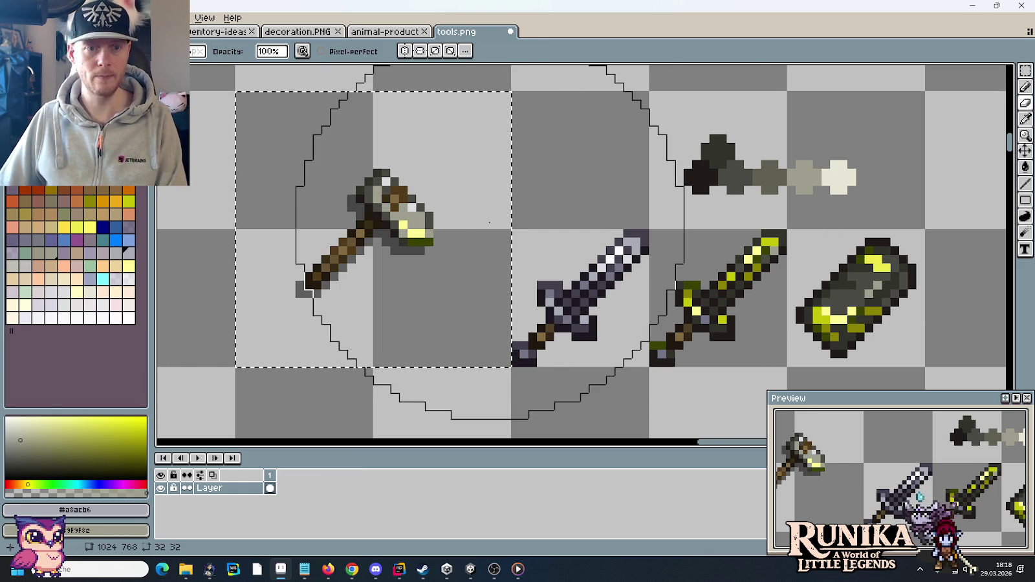
key("i")
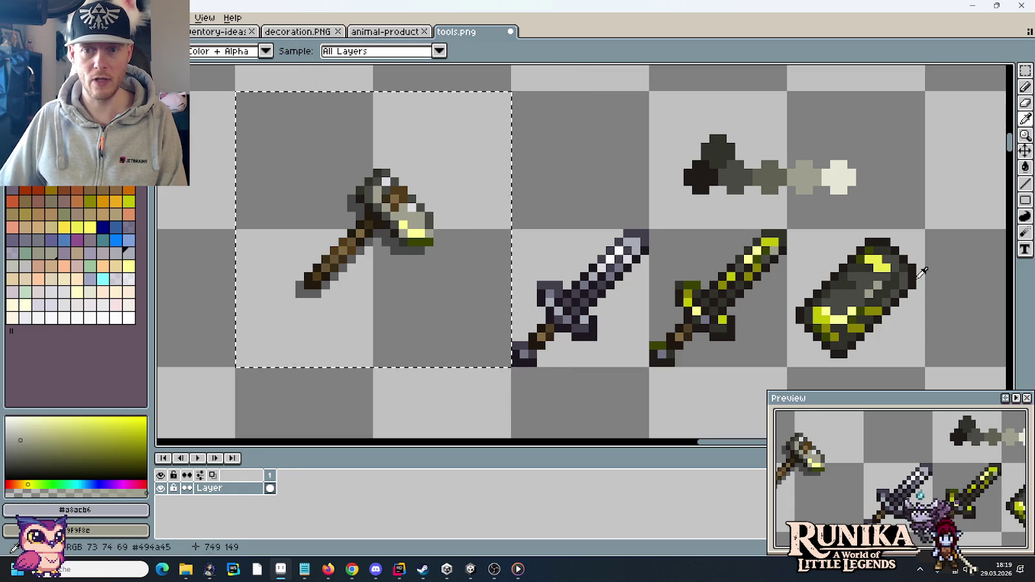
left_click(417, 213)
key("b")
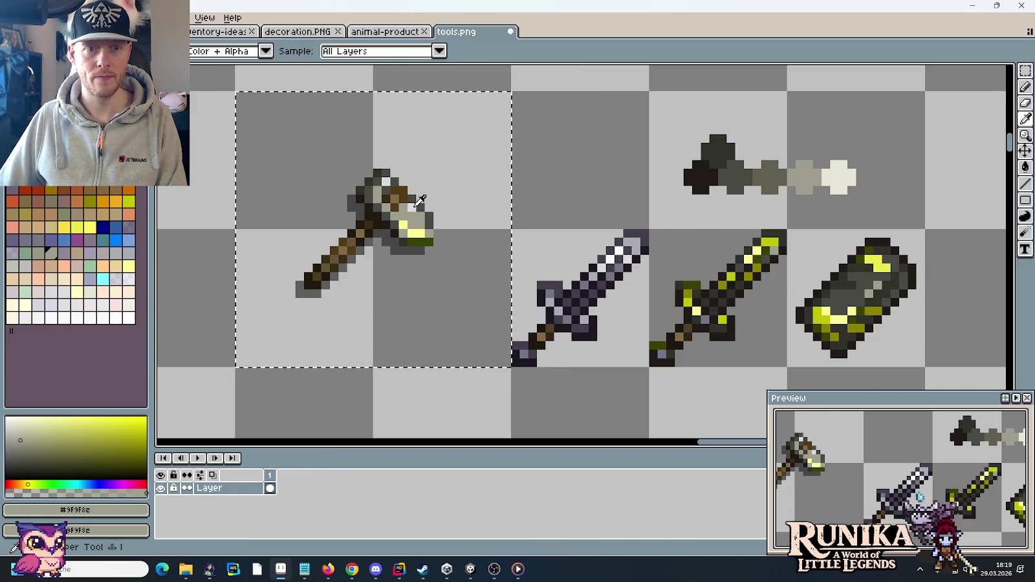
Pan across the sprite sheet and clear the selection around the hammer
scroll(415, 206, "down", 3)
mouse_move(327, 196)
left_mouse_down()
mouse_move(715, 219)
mouse_move(418, 203)
left_mouse_up()
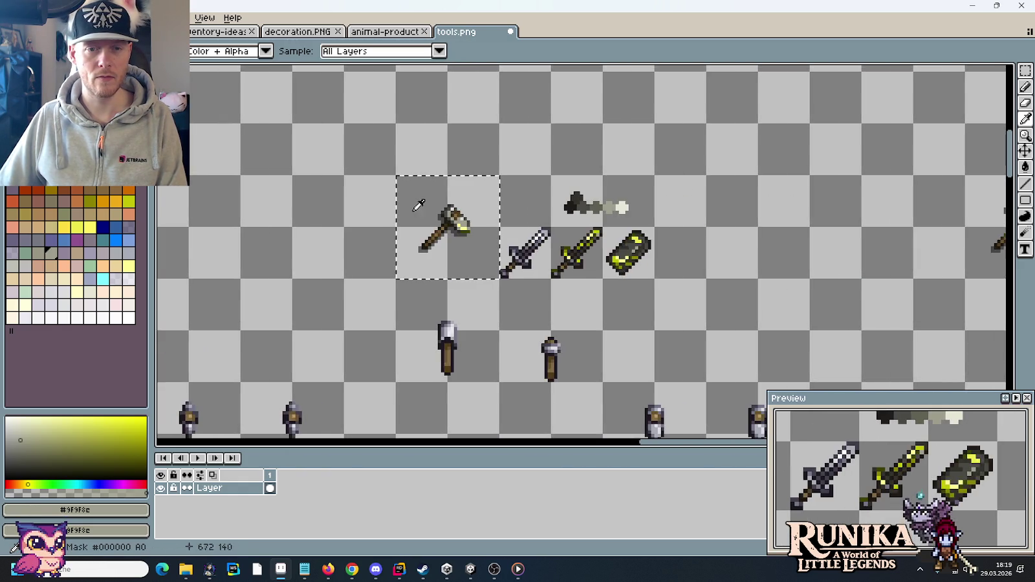
scroll(476, 222, "up", 3)
scroll(393, 213, "up", 2)
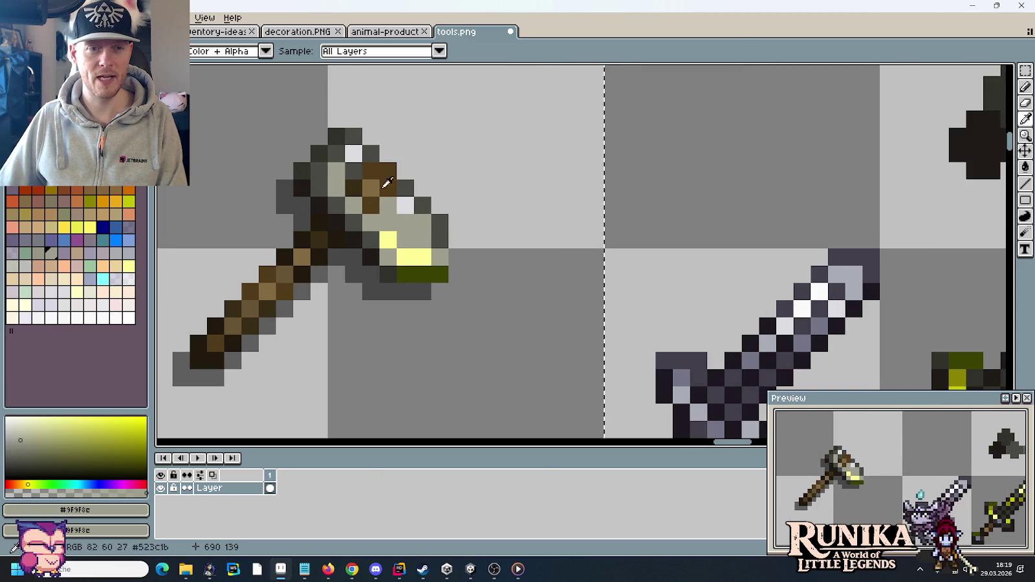
scroll(420, 202, "down", 1)
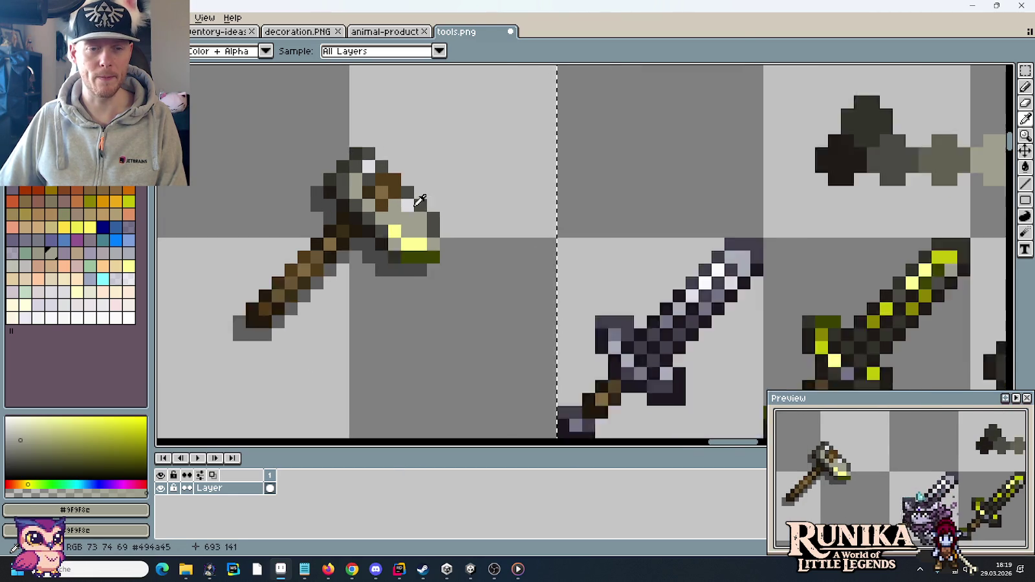
scroll(420, 201, "down", 1)
scroll(420, 202, "down", 1)
scroll(420, 201, "up", 2)
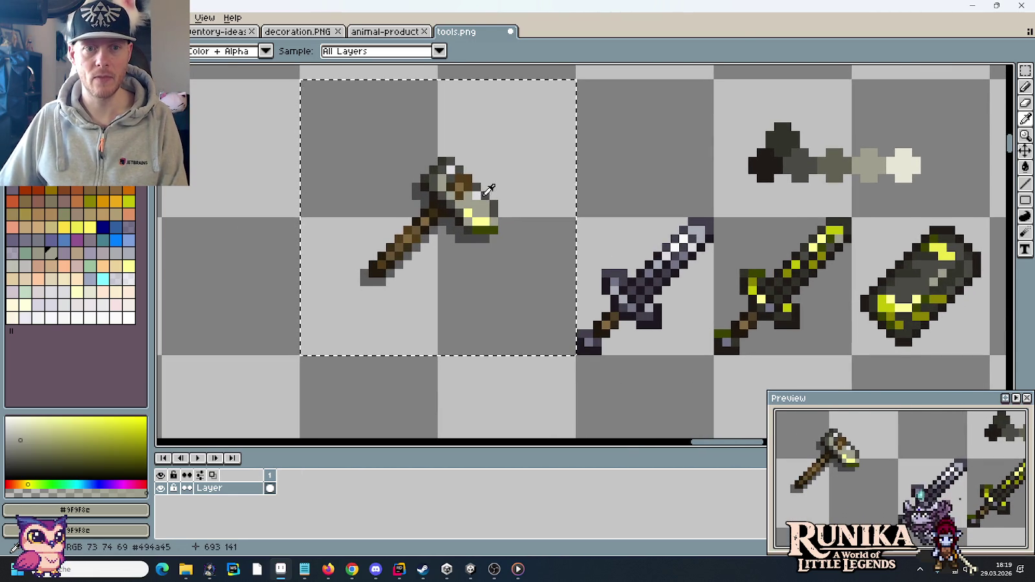
scroll(486, 189, "right", 1)
key("ctrl+d")
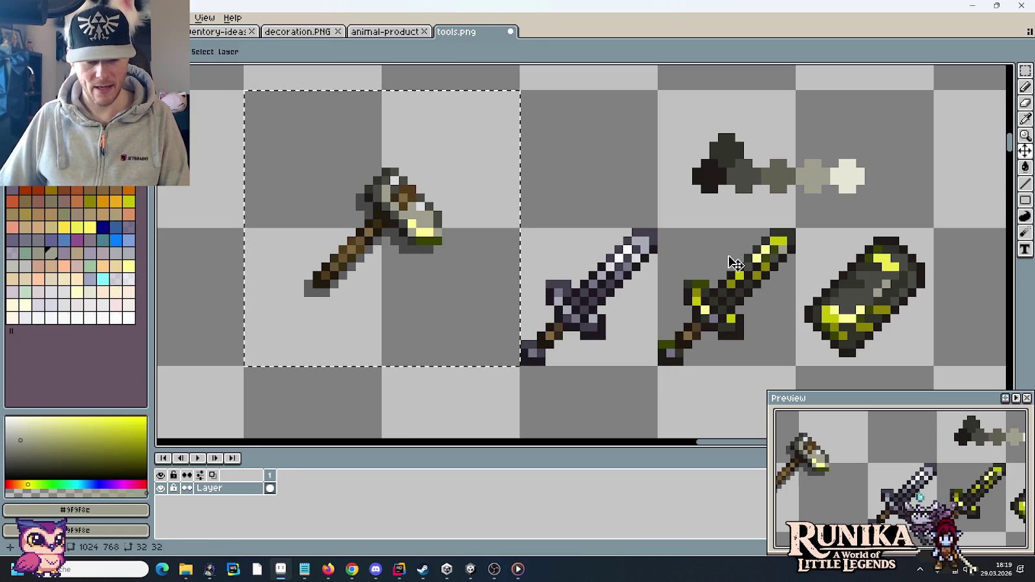
Paint a bright yellow pixel and a dark olive pixel on the hammer head using the sword's colours
scroll(730, 255, "up", 1)
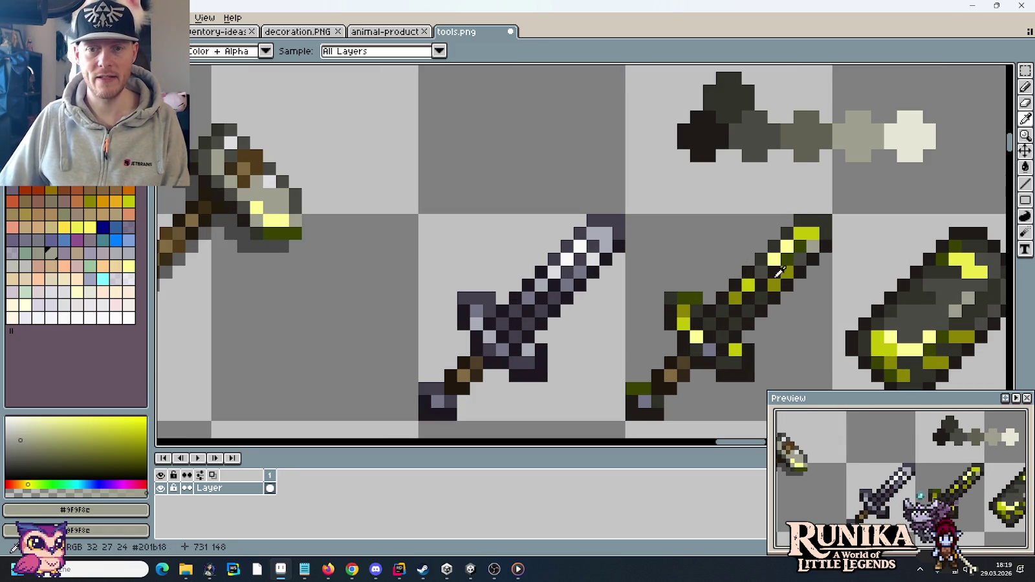
left_click(774, 285)
key("b")
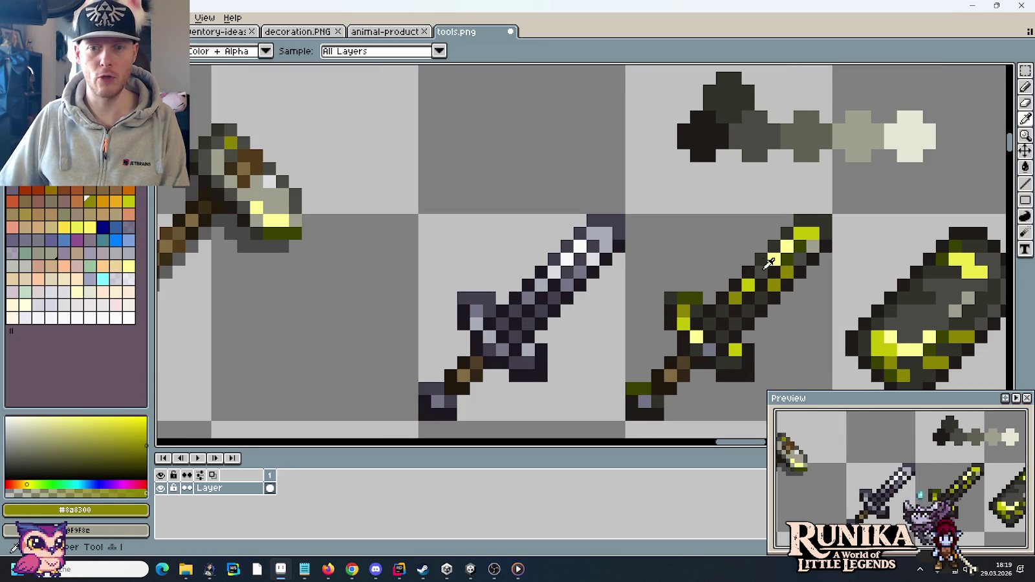
left_click(774, 260, "alt")
left_click(265, 182)
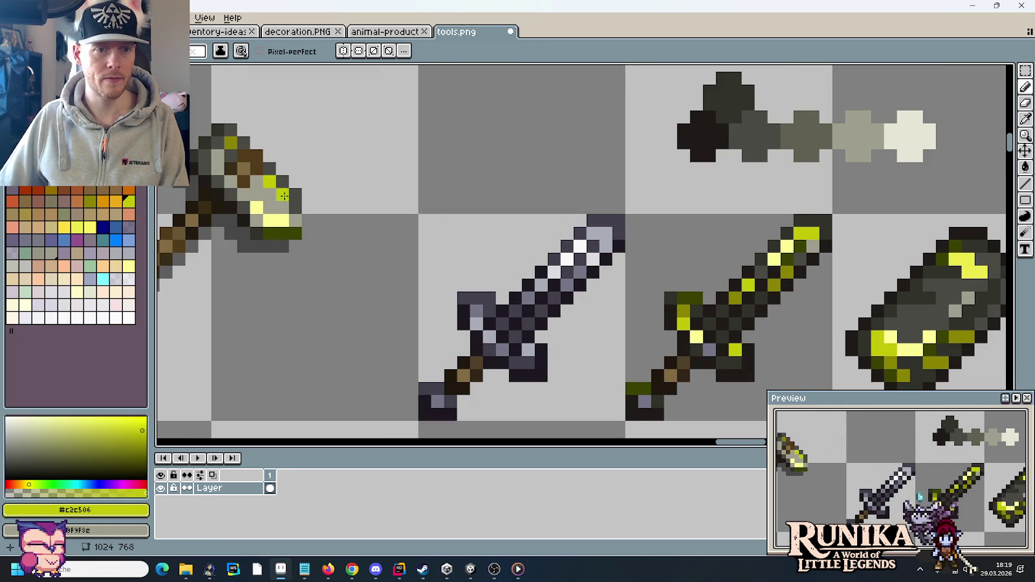
left_click(788, 259, "alt")
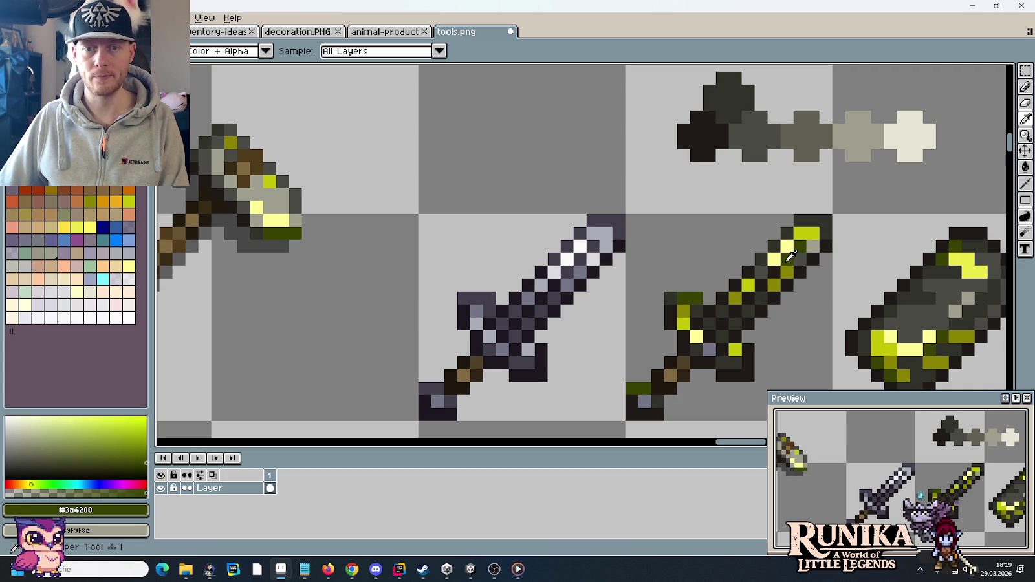
left_click(282, 192)
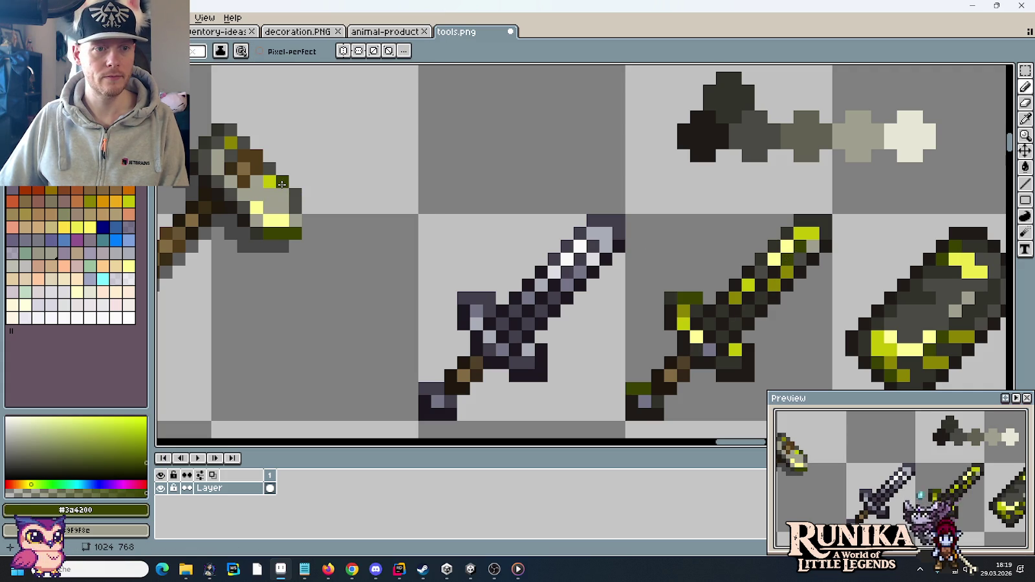
Add mid olive accent pixels to the hammer head, sampling the colour from the hammer itself
key("alt")
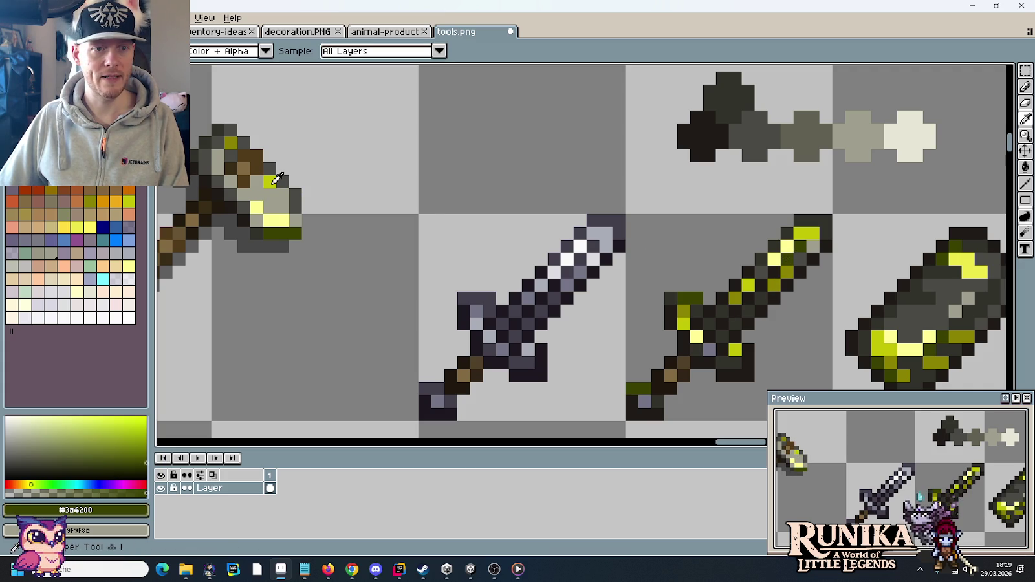
left_click(273, 184)
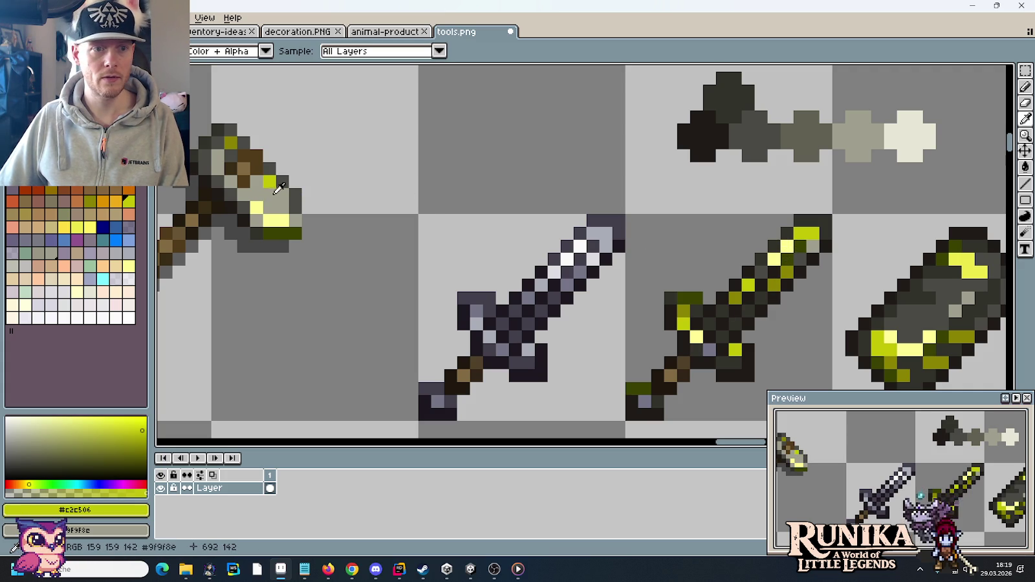
left_click(272, 189)
left_click(274, 196)
left_click(274, 197)
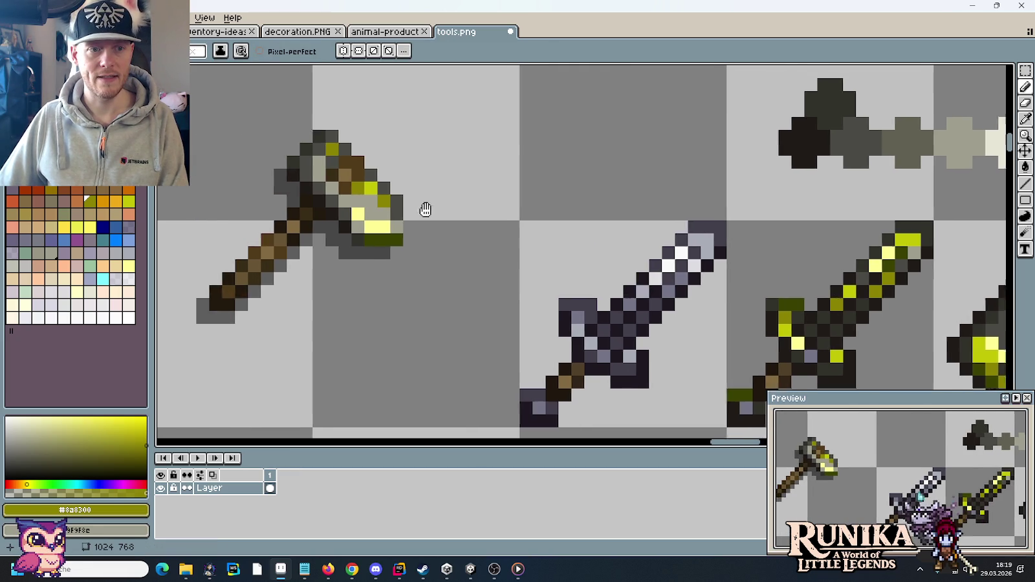
Bring the hammer into close view and sample a grey tone from the sprites
left_click_drag(258, 181, 378, 205)
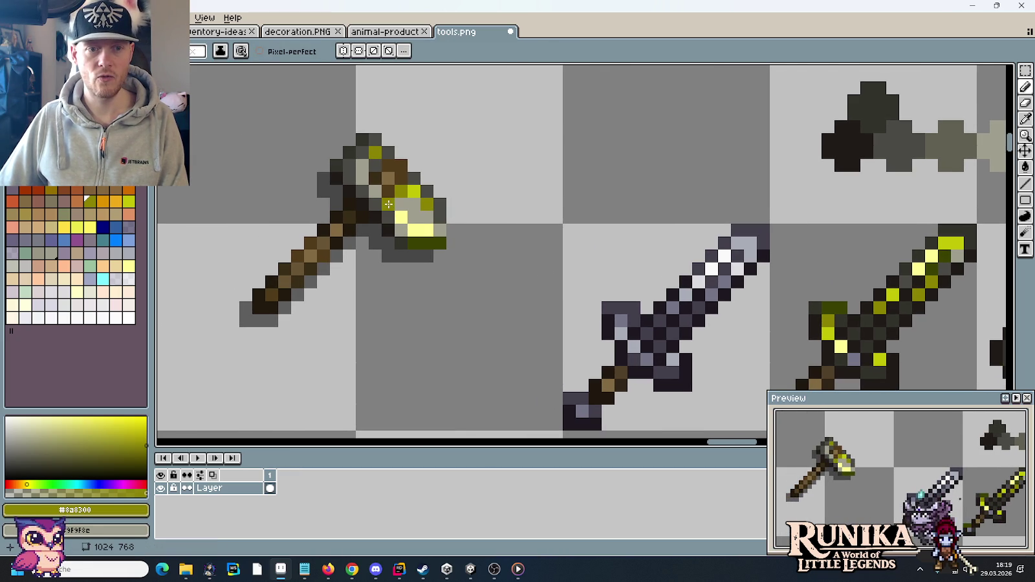
key("i")
left_click(958, 146)
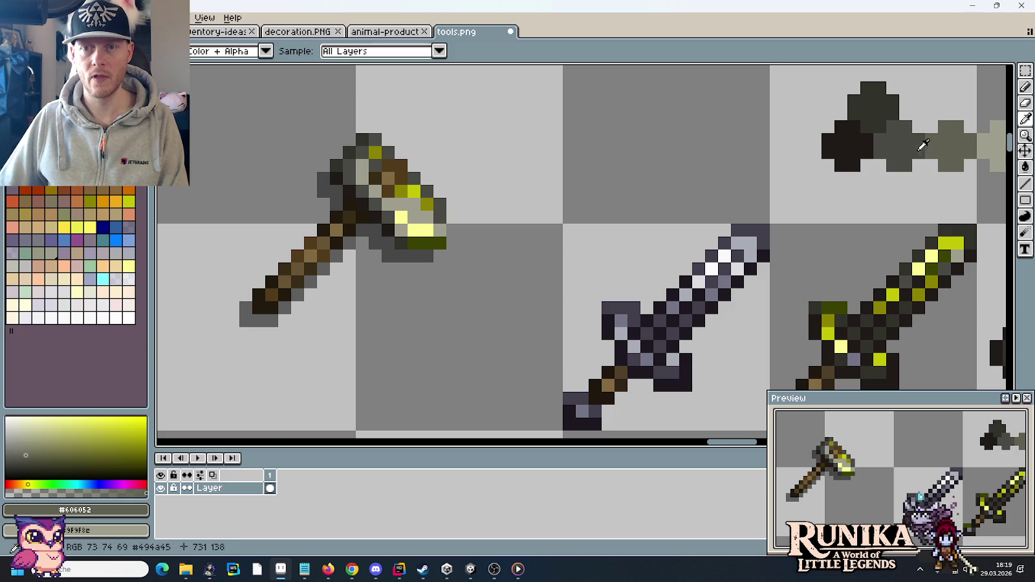
Darken hammer-head pixels with the dark metal greys #494a45 and #31312b
left_click(921, 148)
key("b")
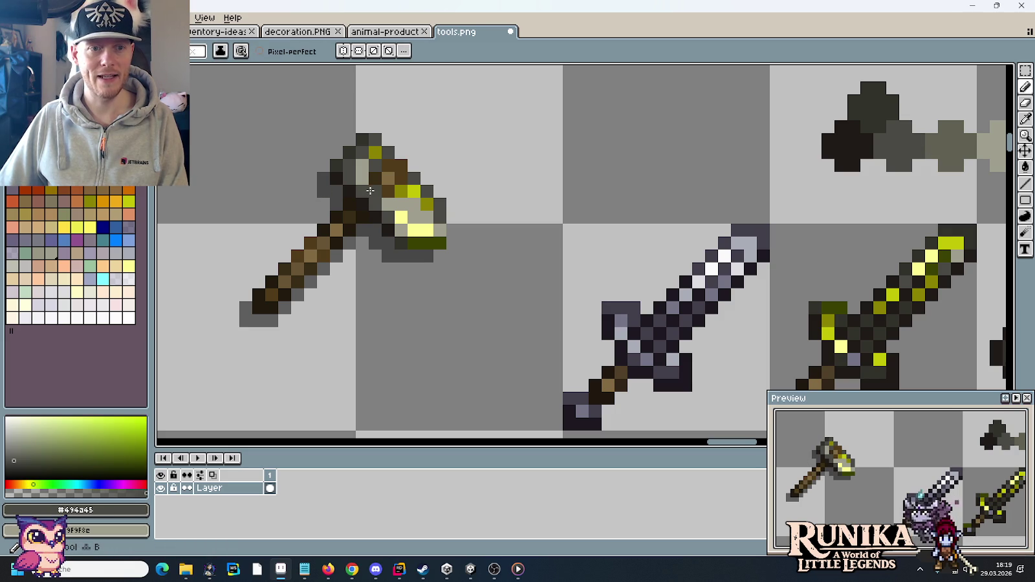
left_click(878, 103, "alt")
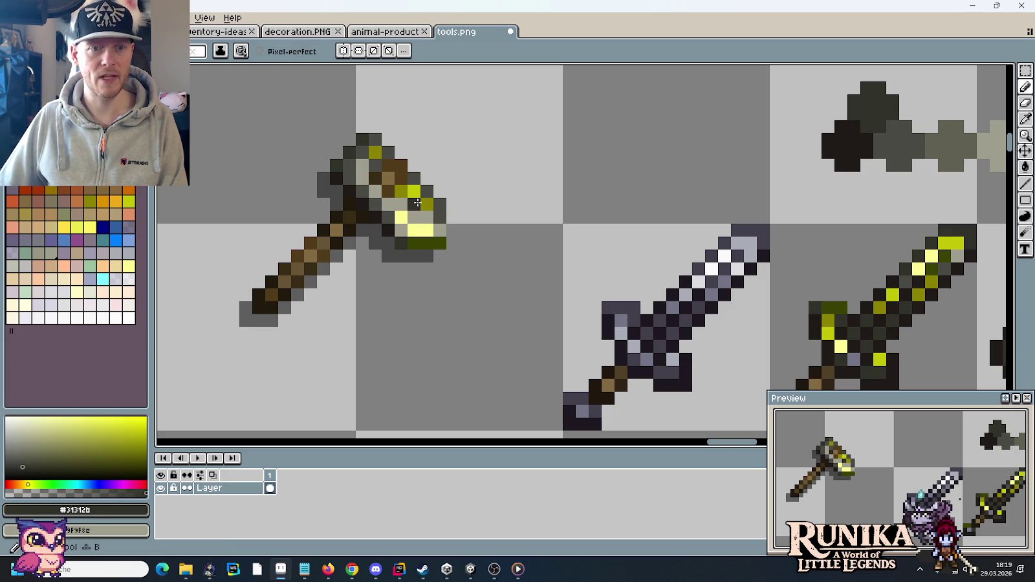
left_click(349, 177)
left_click(349, 165)
left_click(336, 169, "alt")
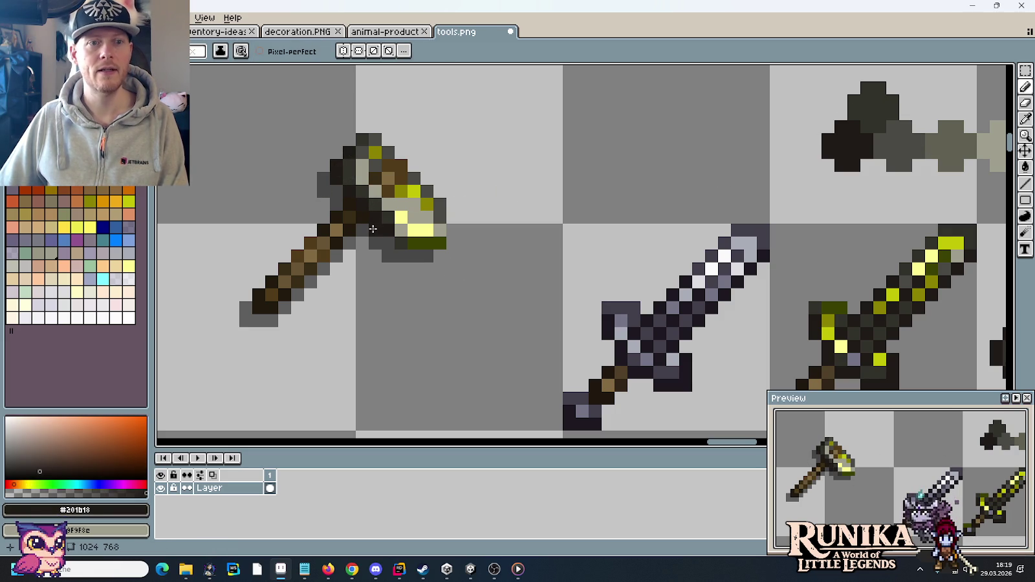
left_click(368, 138, "alt")
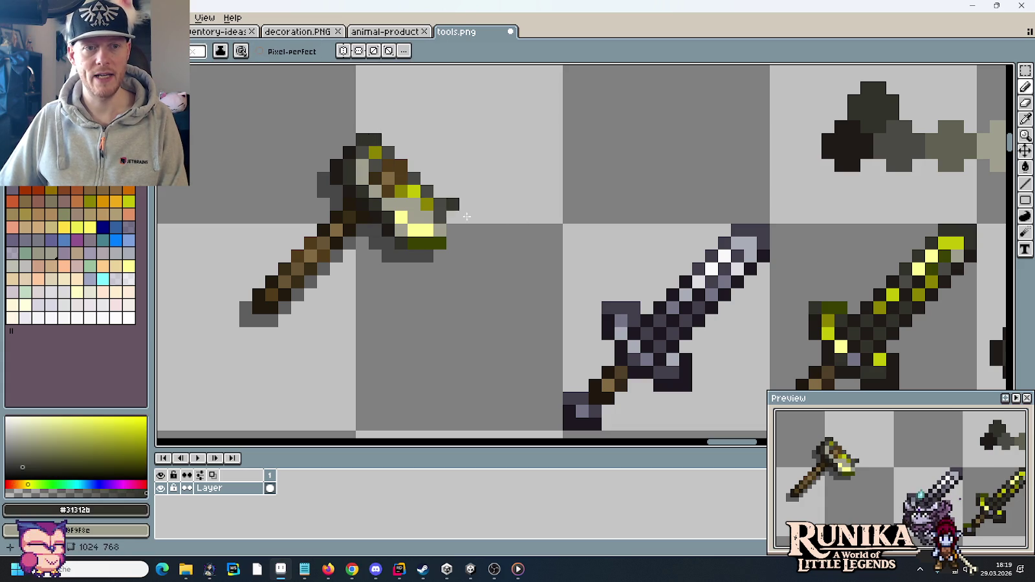
left_click(931, 129, "alt")
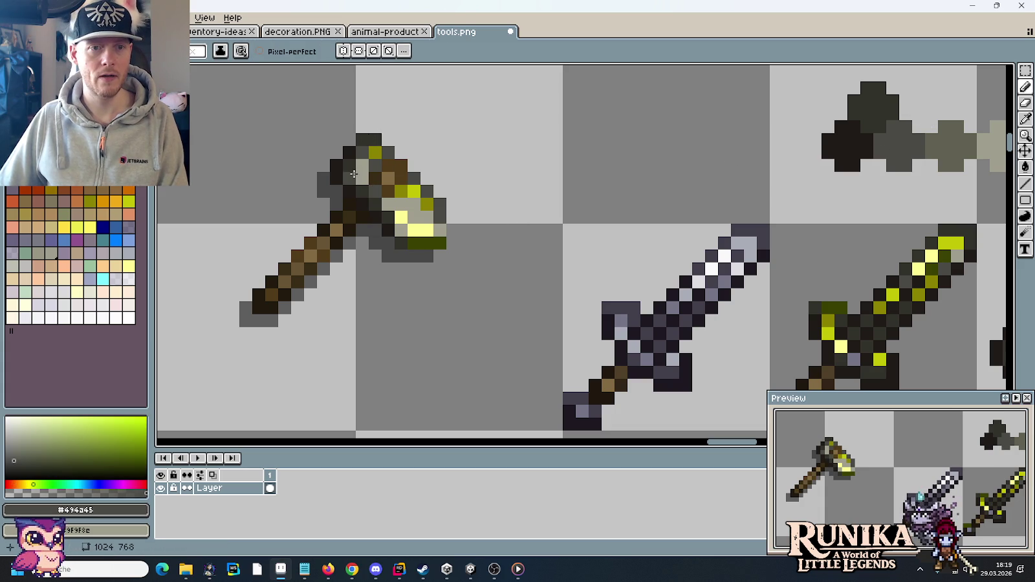
left_click_drag(362, 178, 360, 164)
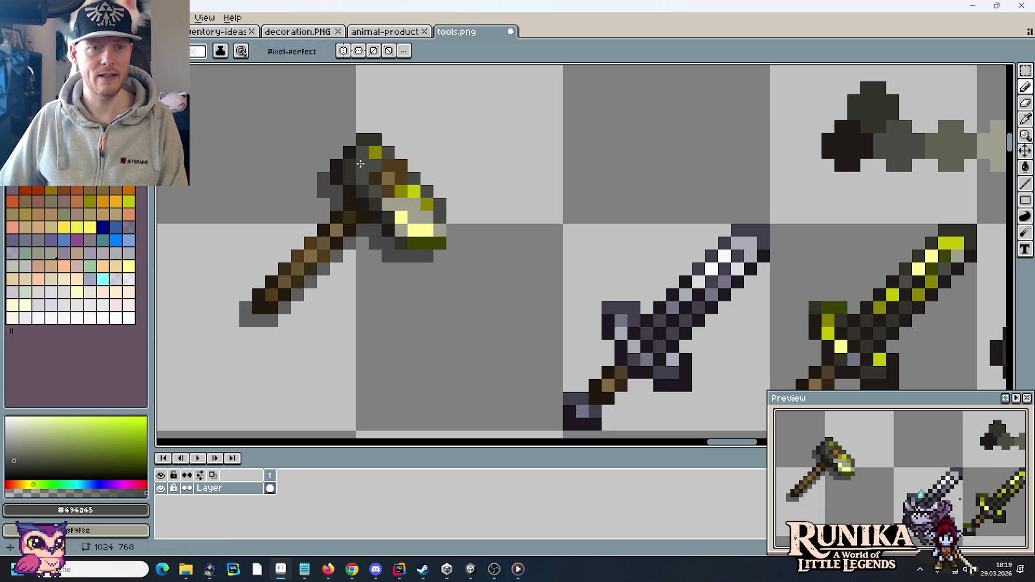
left_click(410, 204)
left_click(401, 230)
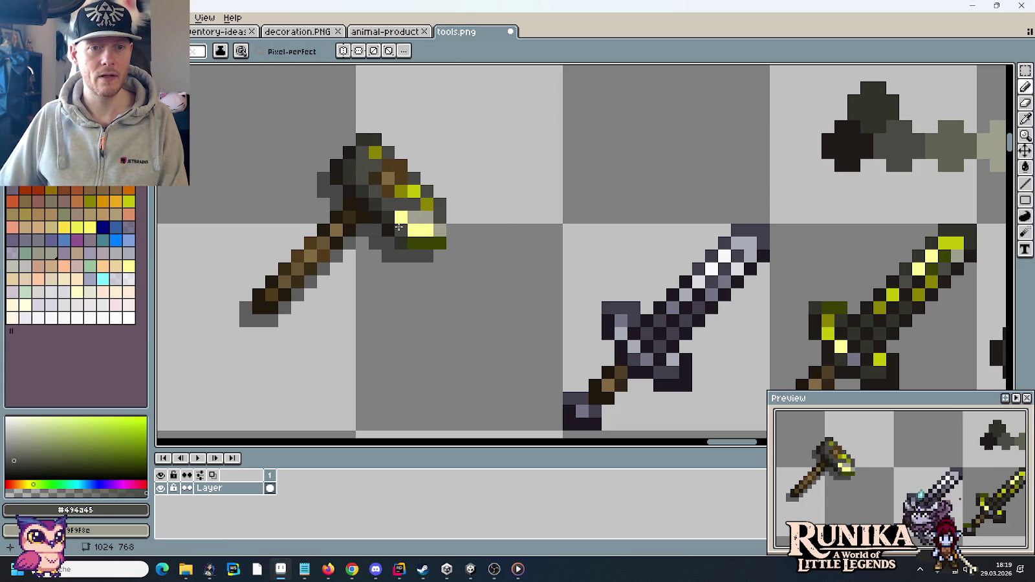
Paint two hammer-head edge pixels light grey #9F9F8C
scroll(489, 243, "down", 3)
scroll(488, 241, "down", 1)
scroll(486, 236, "up", 1)
scroll(481, 229, "up", 3)
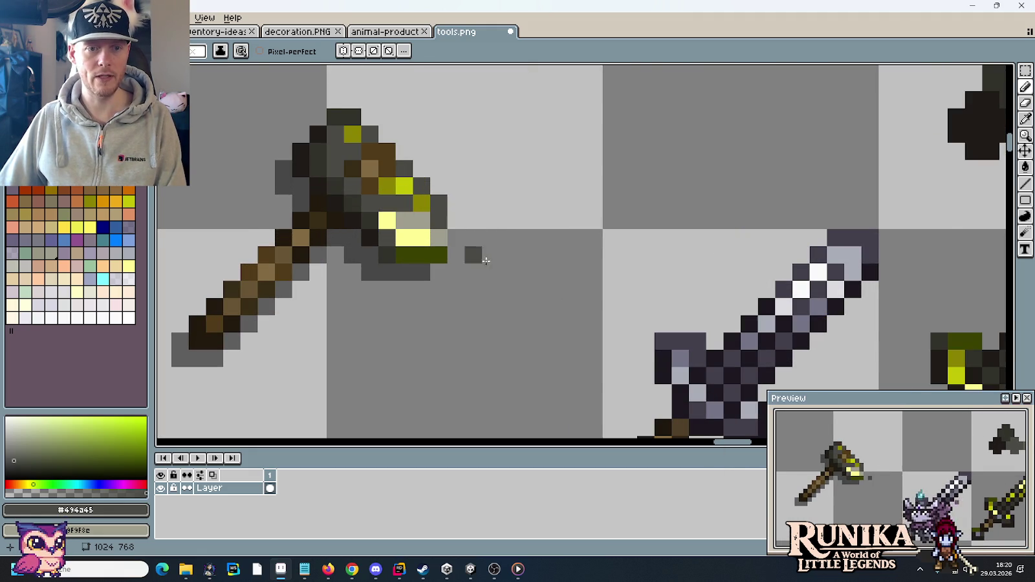
scroll(483, 248, "down", 1)
scroll(483, 248, "down", 1)
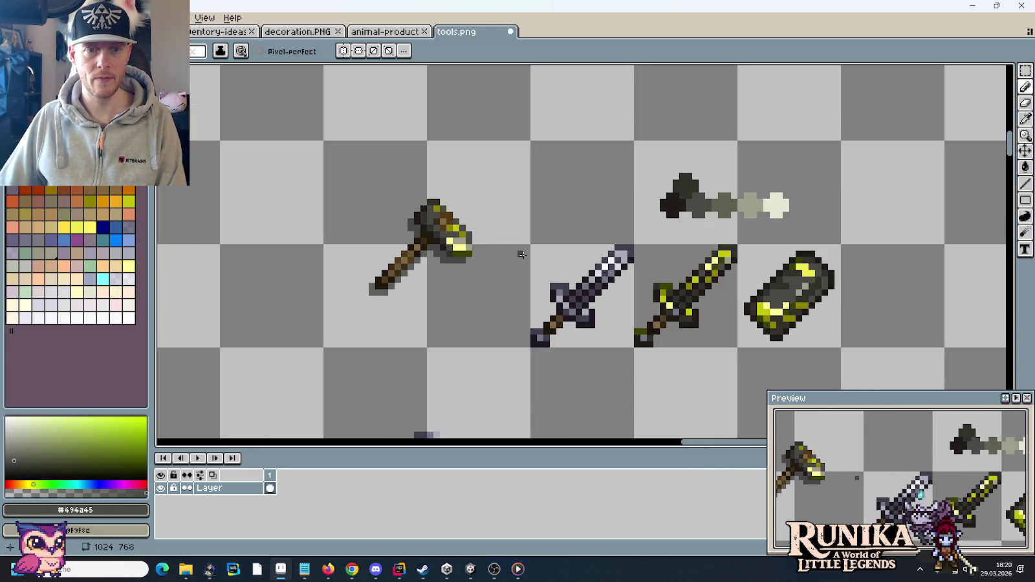
scroll(521, 252, "up", 2)
scroll(518, 250, "up", 1)
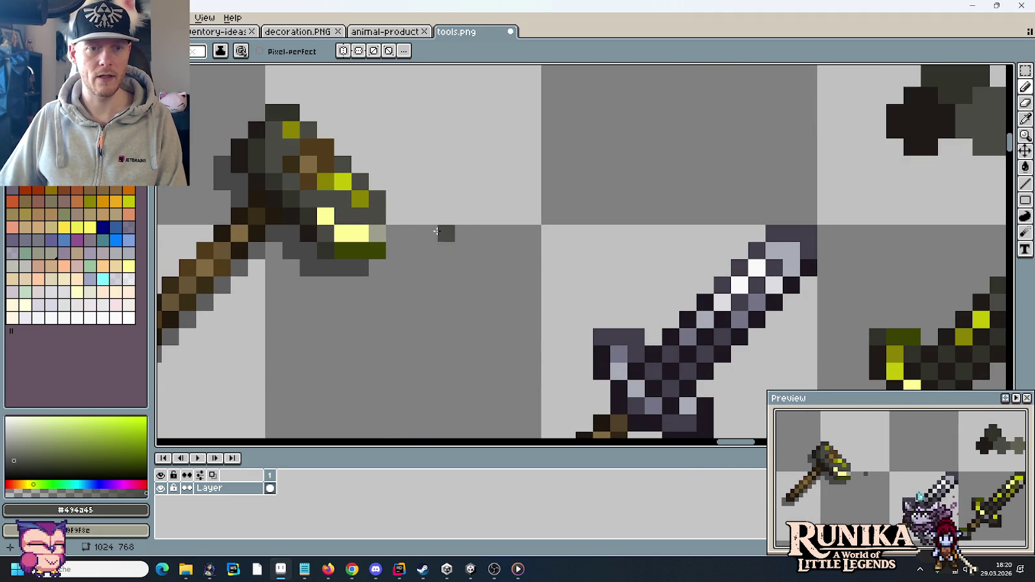
left_click(387, 232, "alt")
left_click(359, 216)
left_click(343, 216)
scroll(452, 235, "down", 4)
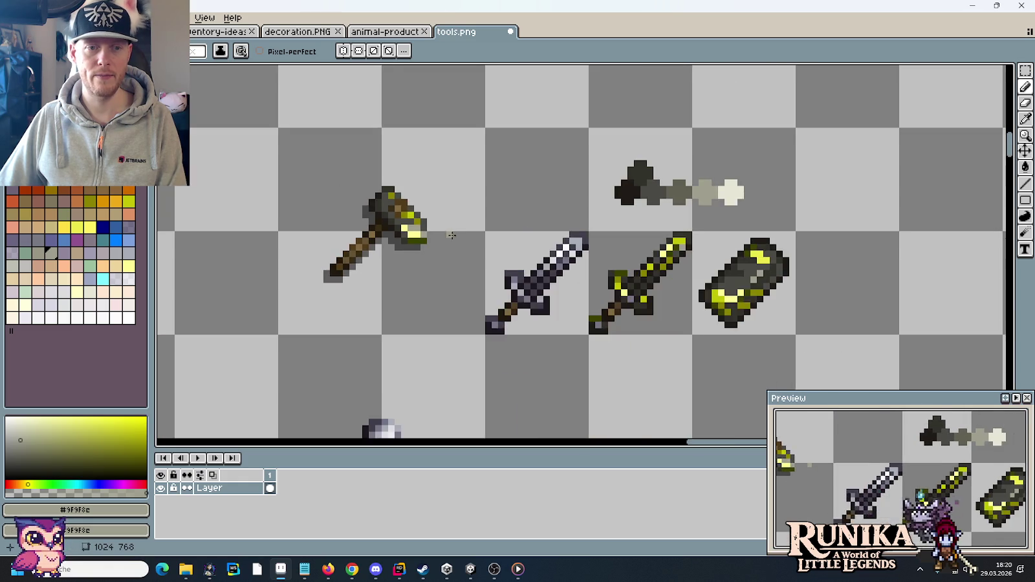
scroll(452, 235, "down", 1)
scroll(447, 233, "up", 4)
Sample the olive accent colour, then the light grey #9F9F8C again
key("i")
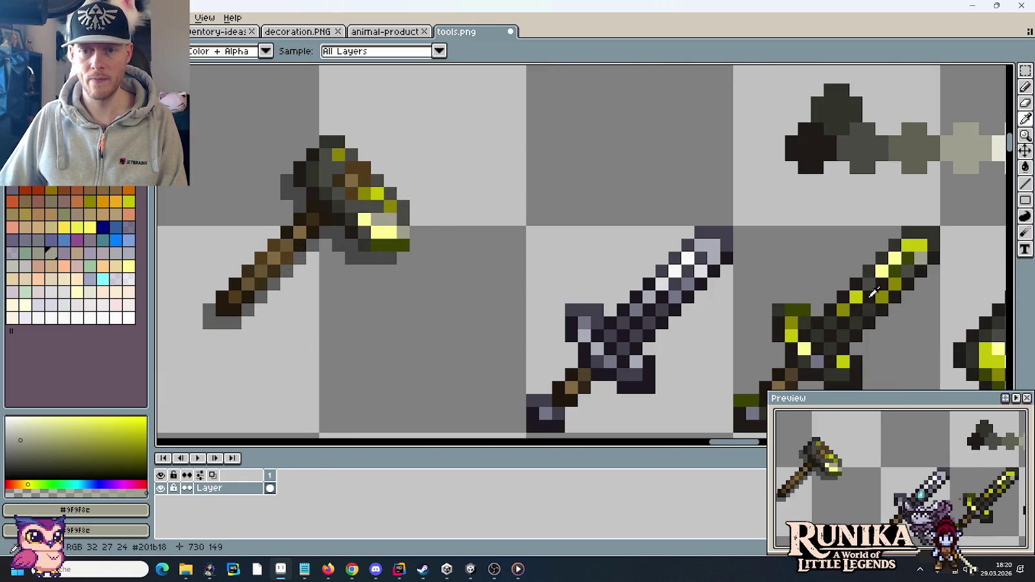
left_click(841, 310, "alt")
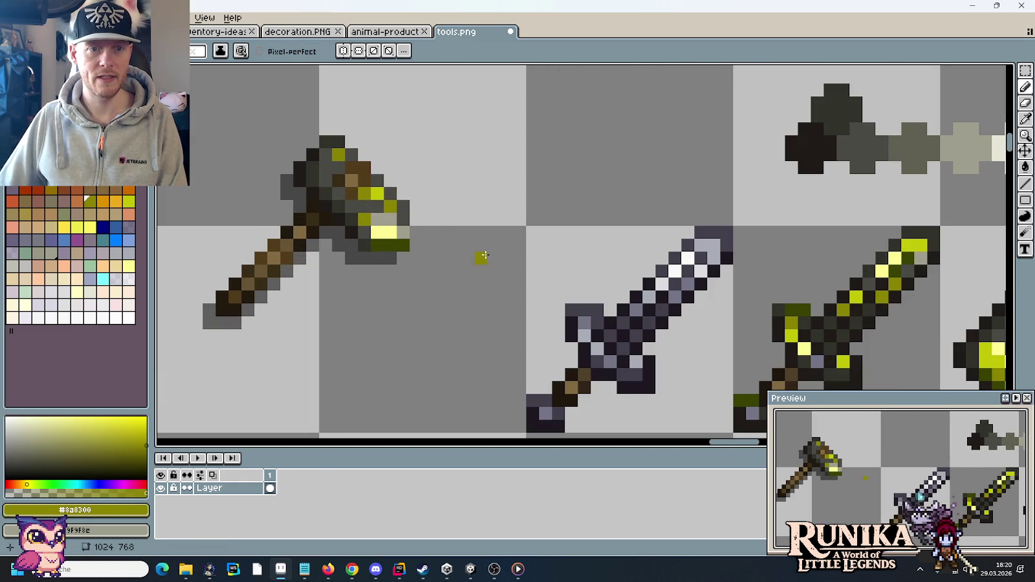
key("alt")
left_click(390, 213, "alt")
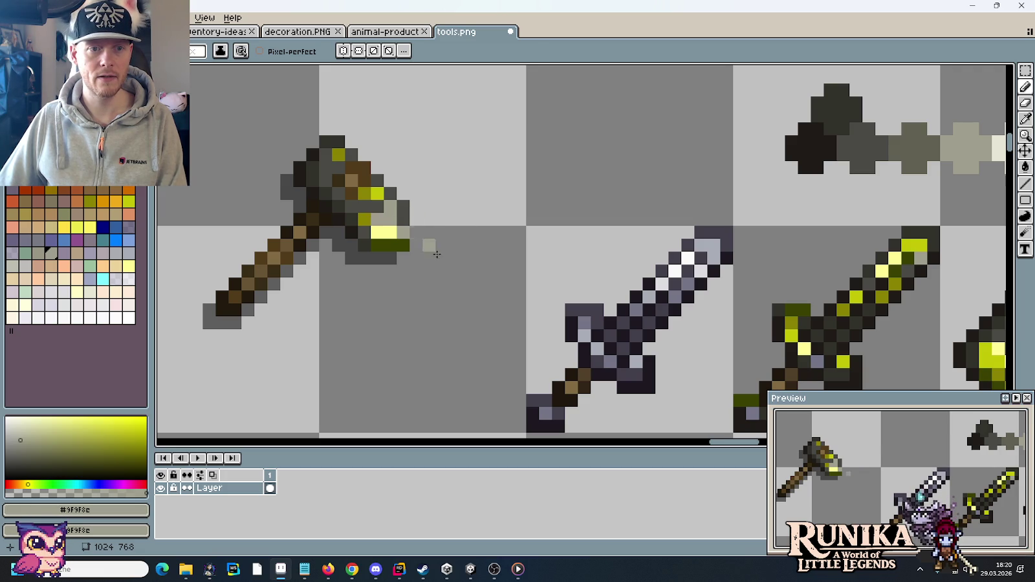
key("alt")
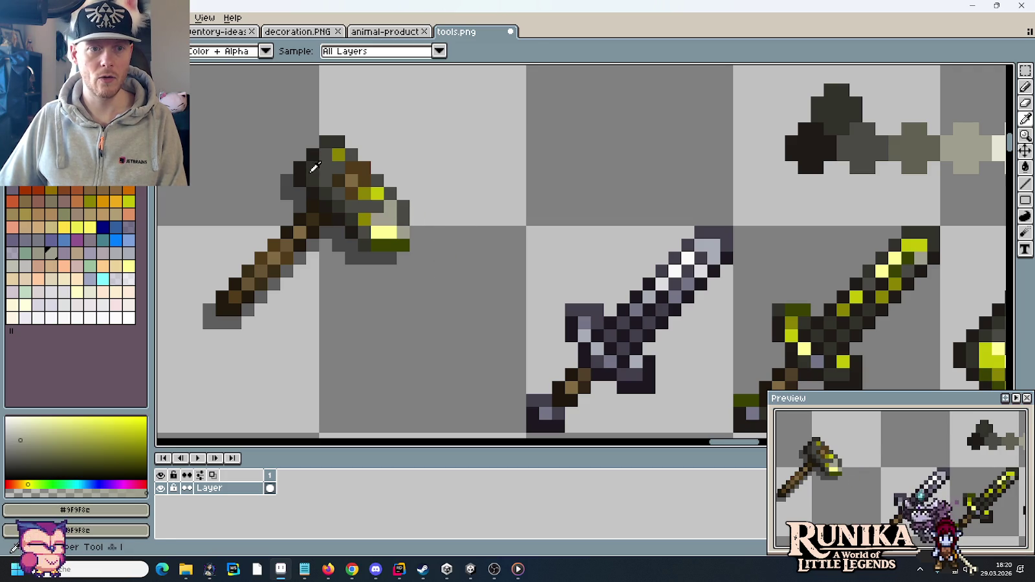
scroll(409, 223, "down", 3)
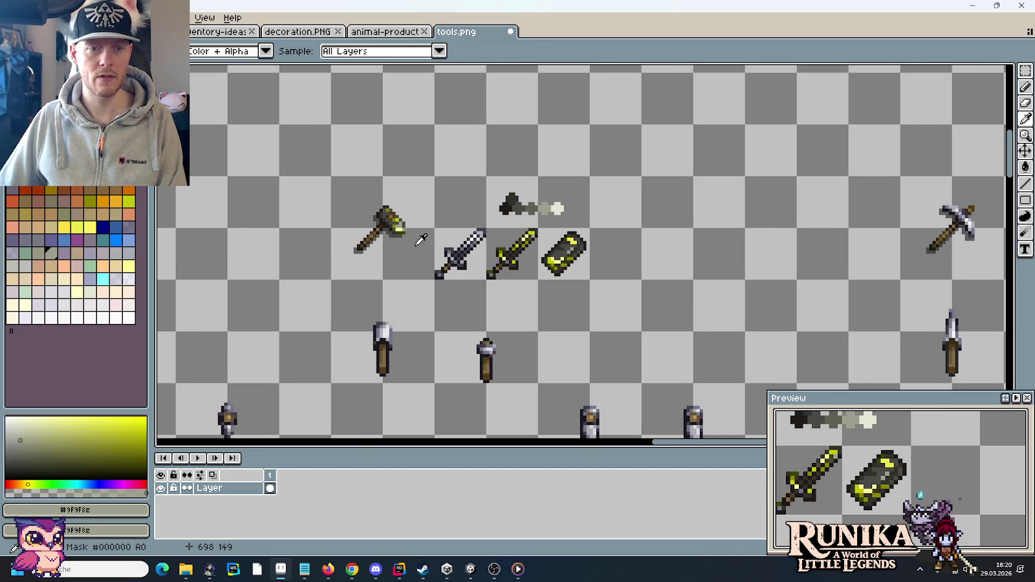
scroll(420, 240, "up", 2)
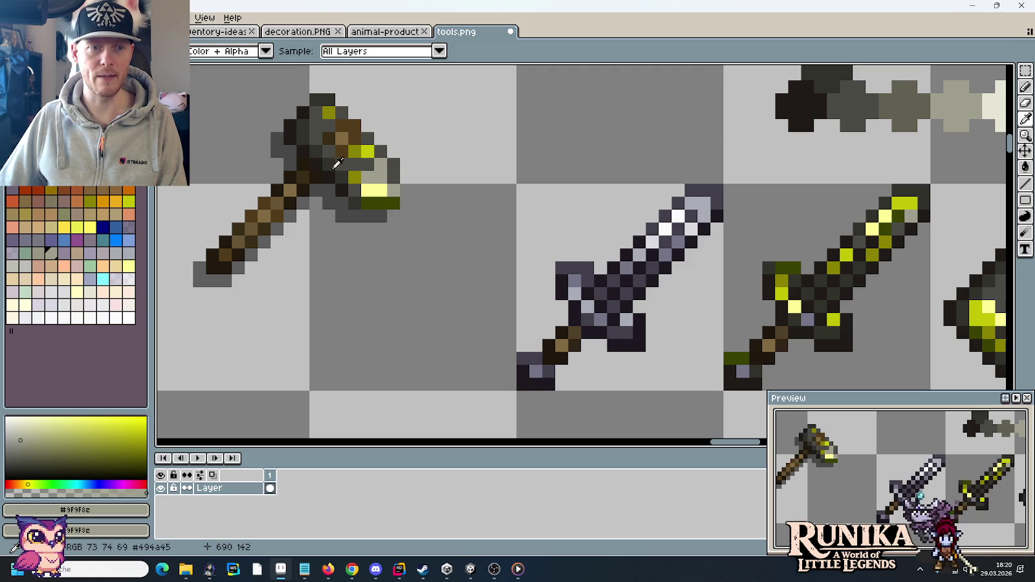
Sample the handle brown #382c16, test it on an empty spot, and undo the test pixel
left_click(244, 220, "alt")
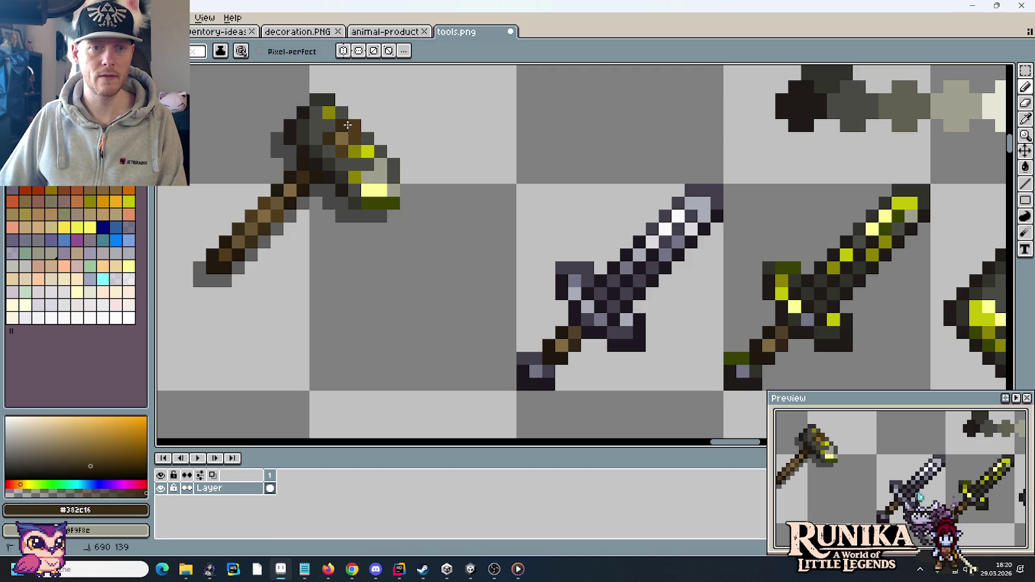
left_click(336, 152, "alt")
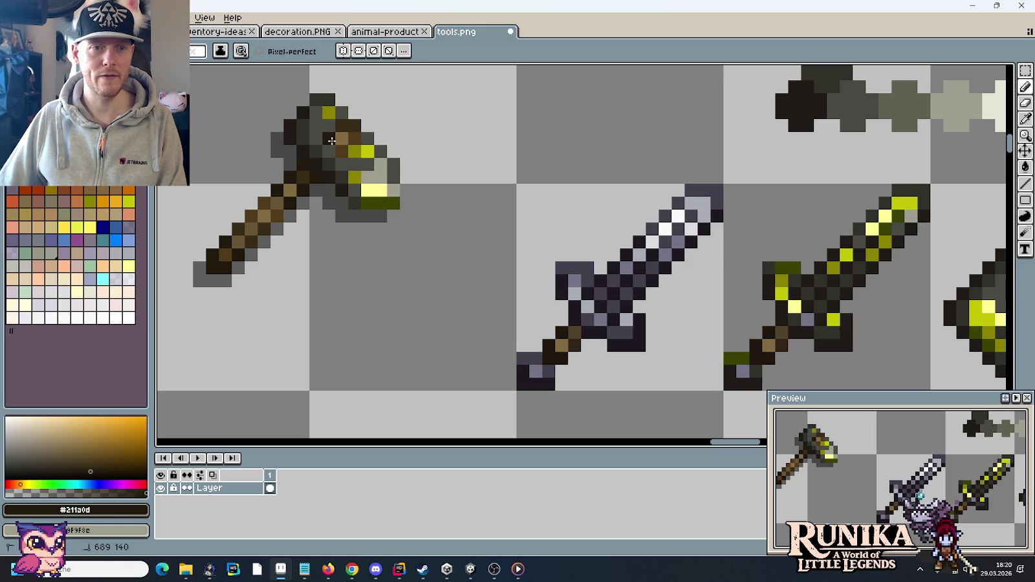
key("alt")
left_click(346, 149, "alt")
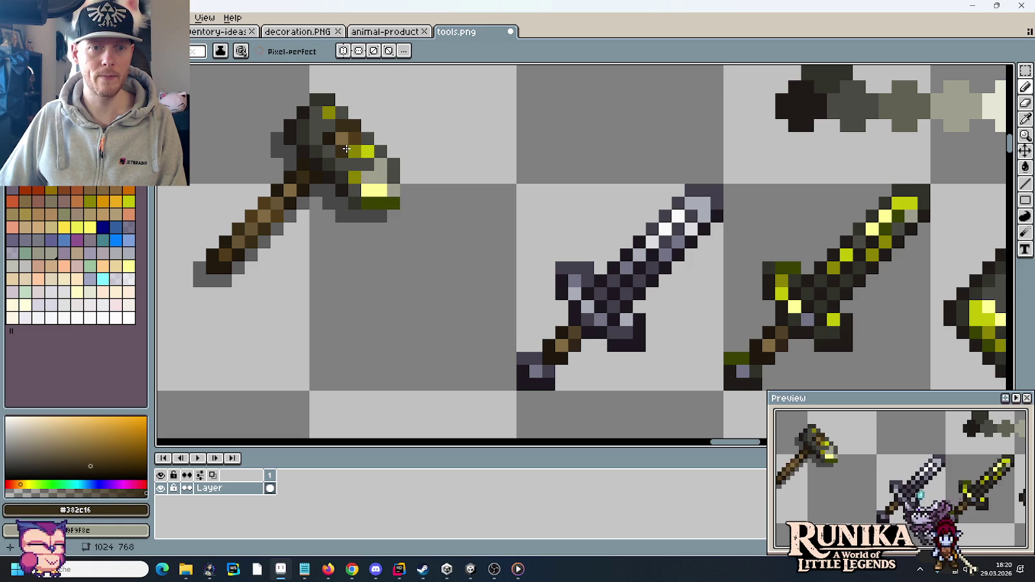
scroll(444, 190, "down", 2)
scroll(455, 198, "down", 3)
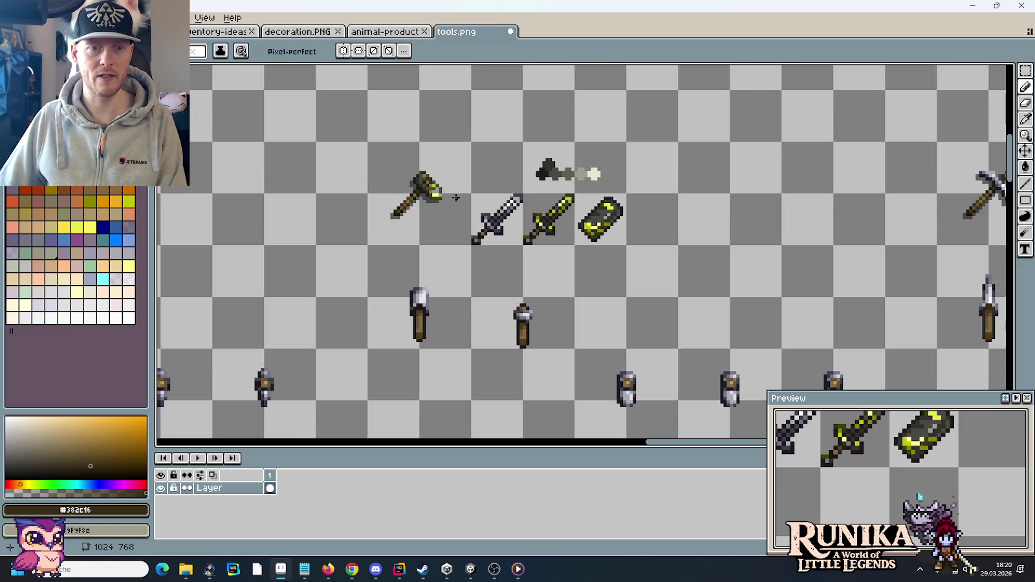
left_click(457, 198)
scroll(456, 198, "up", 2)
scroll(455, 201, "up", 2)
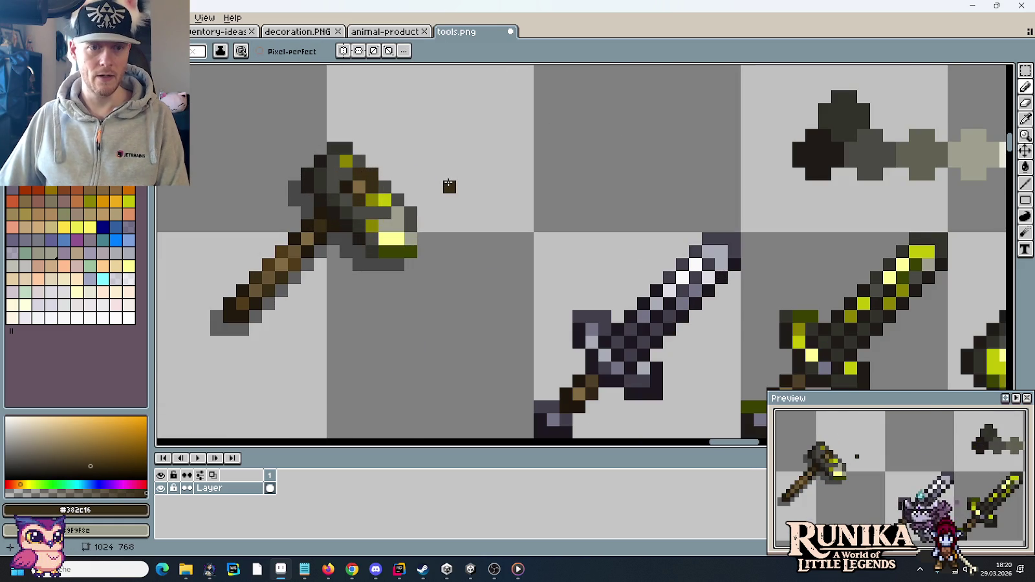
key("ctrl+z")
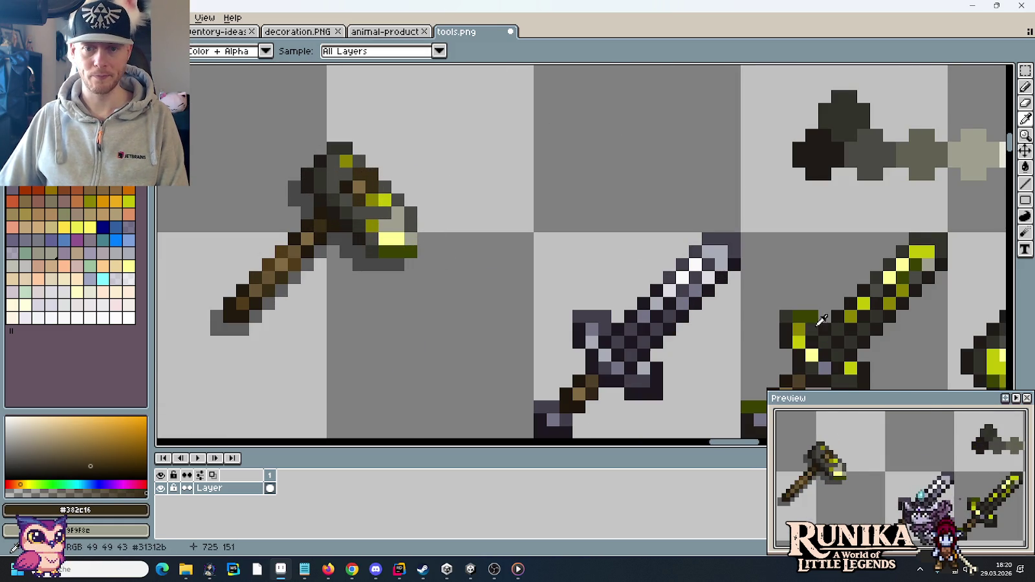
Sample the dark olive from the green sword and try it on an empty spot
left_click(810, 316, "alt")
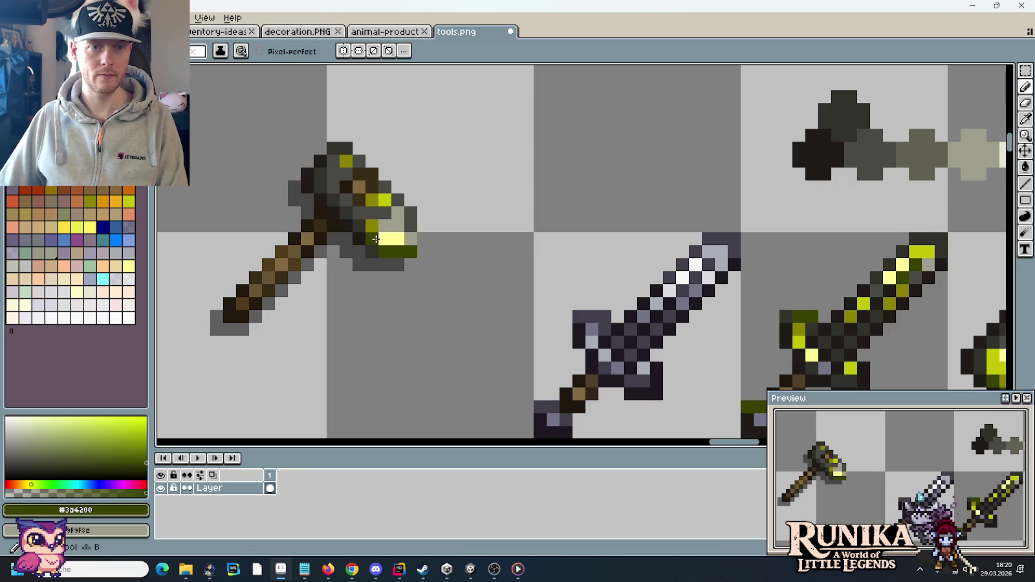
left_click(539, 226)
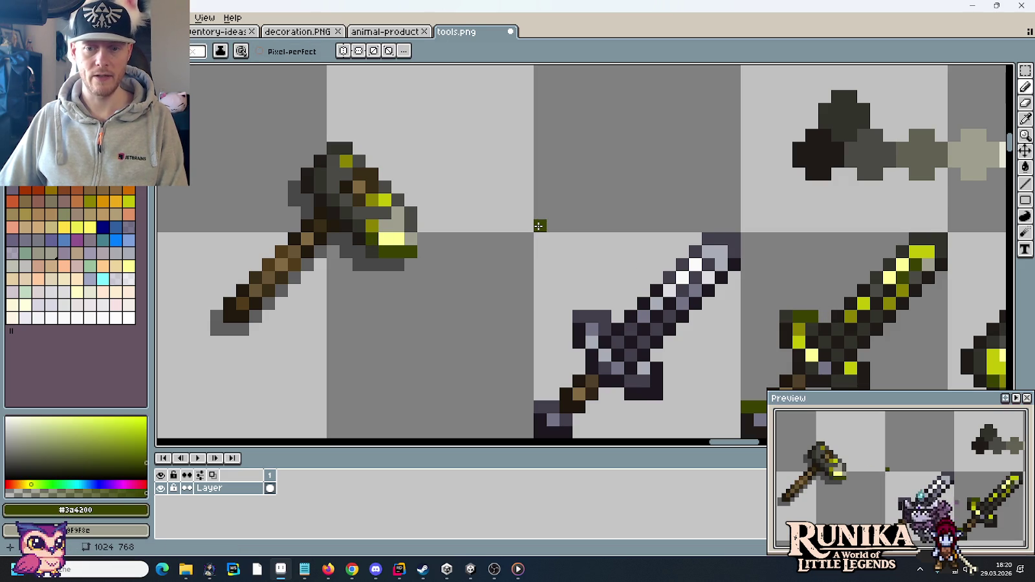
scroll(539, 226, "down", 3)
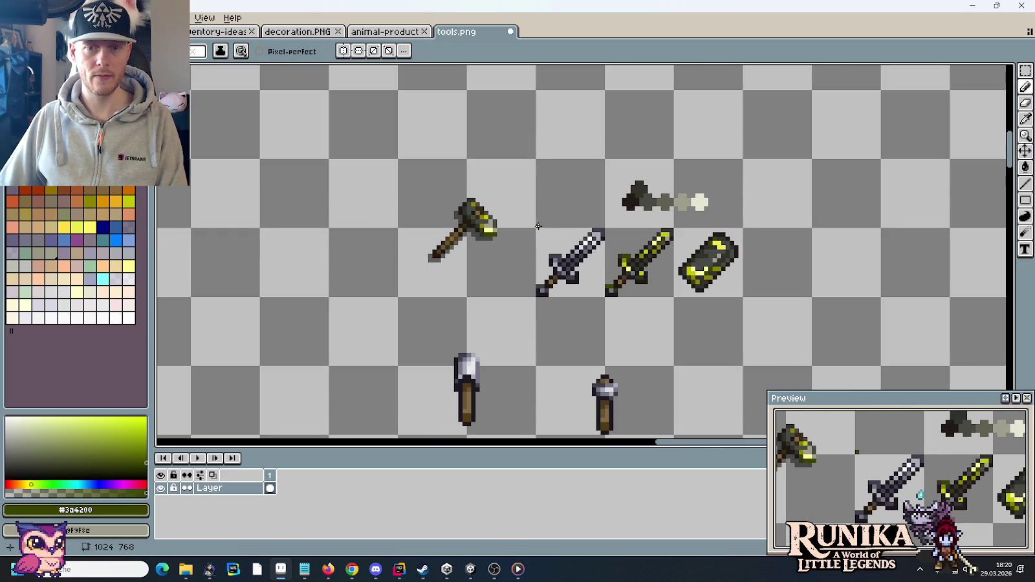
scroll(538, 225, "up", 1)
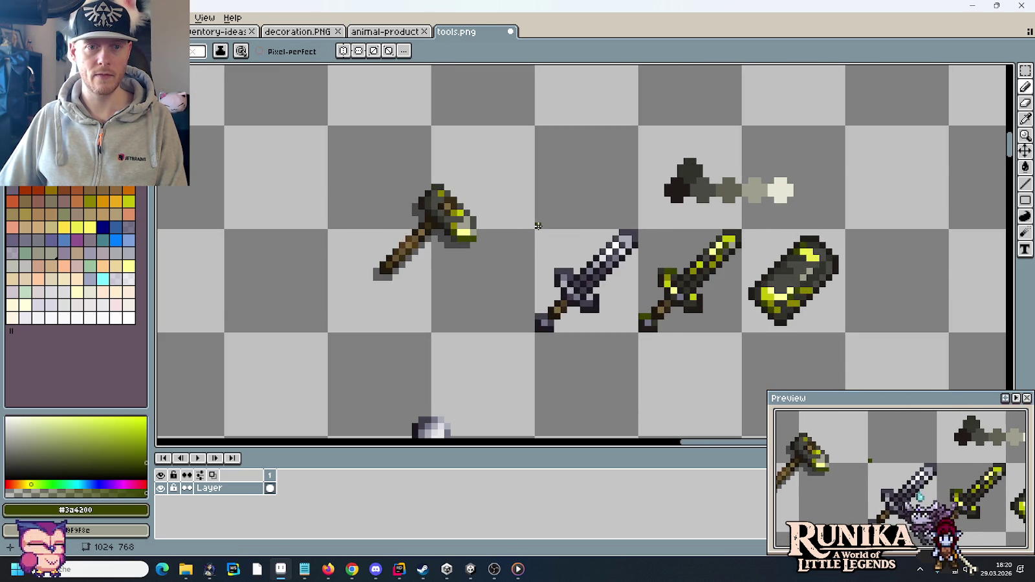
scroll(537, 225, "up", 2)
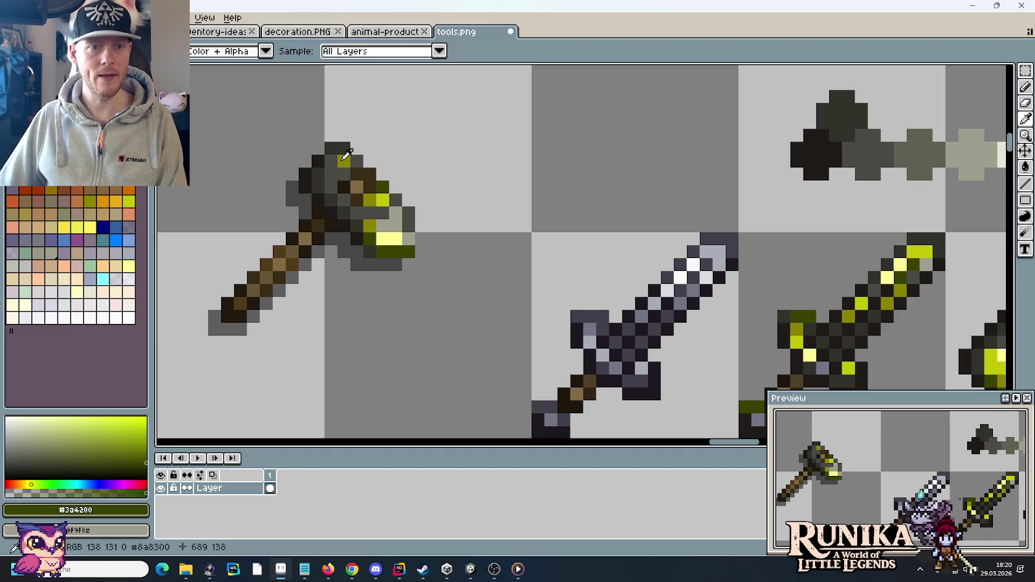
Paint dark olive and olive #8a8300 pixels onto the axe head using colours from the sword
left_click(797, 330, "alt")
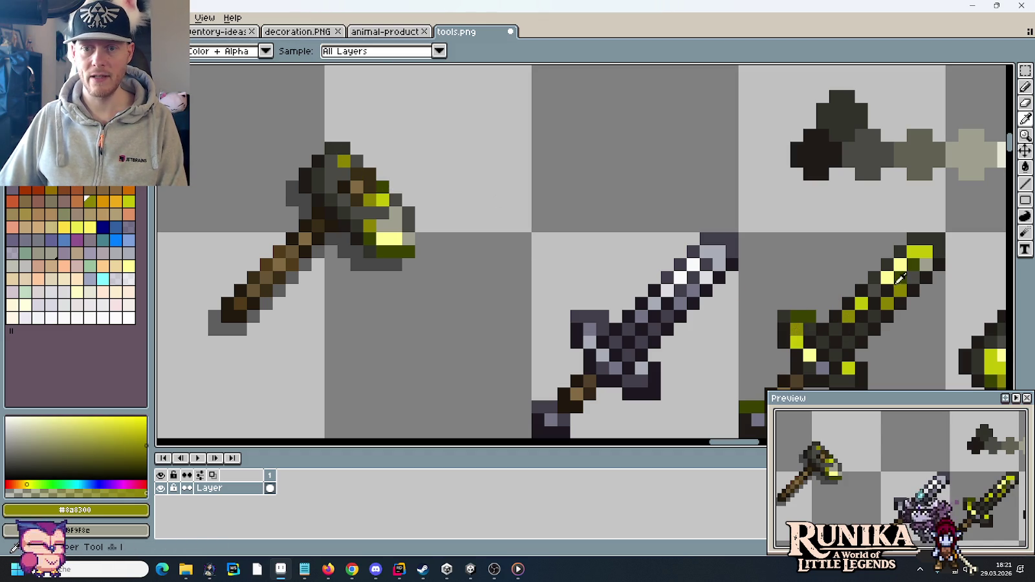
left_click(912, 275, "alt")
left_click(331, 165)
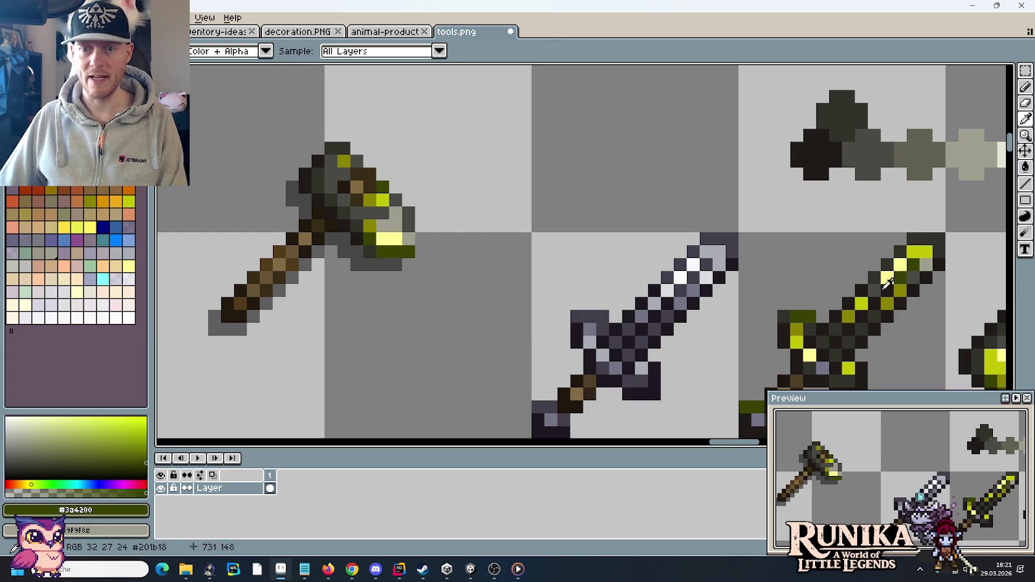
left_click(810, 354, "alt")
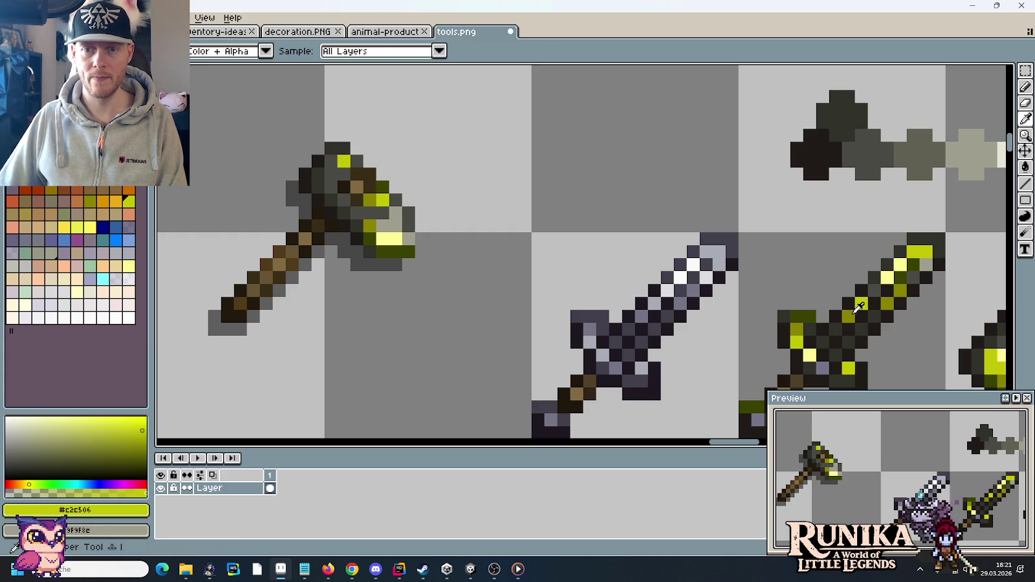
left_click(386, 175, "alt")
left_click(334, 167)
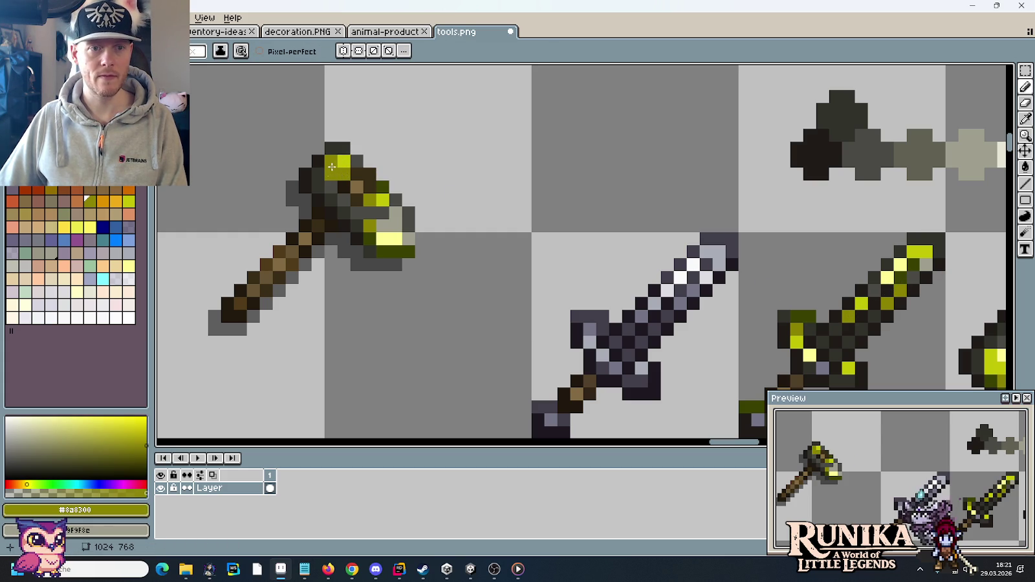
Resample the dark olive and olive colours, undoing the unwanted pencil strokes
scroll(540, 210, "down", 3)
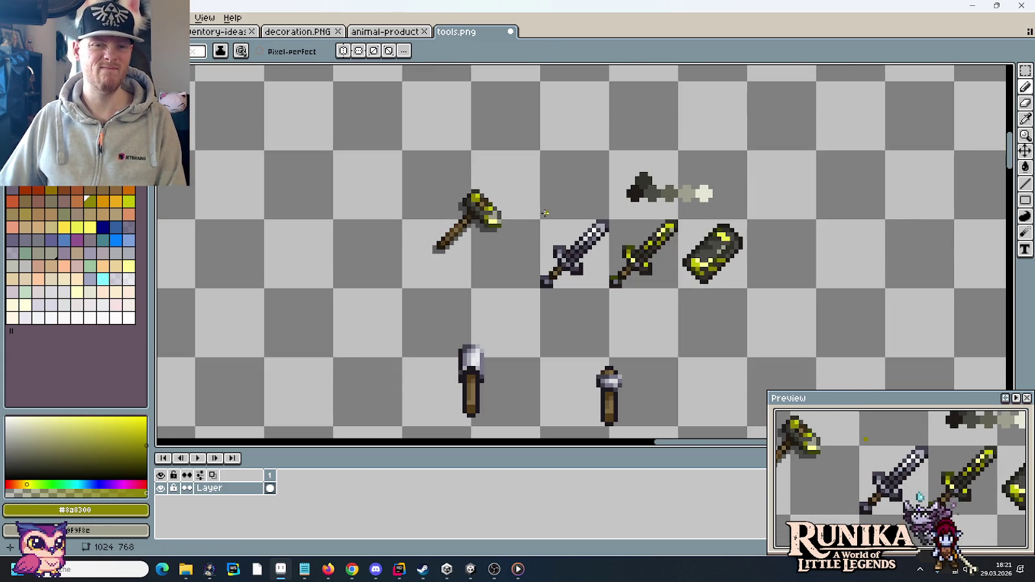
key("ctrl+z")
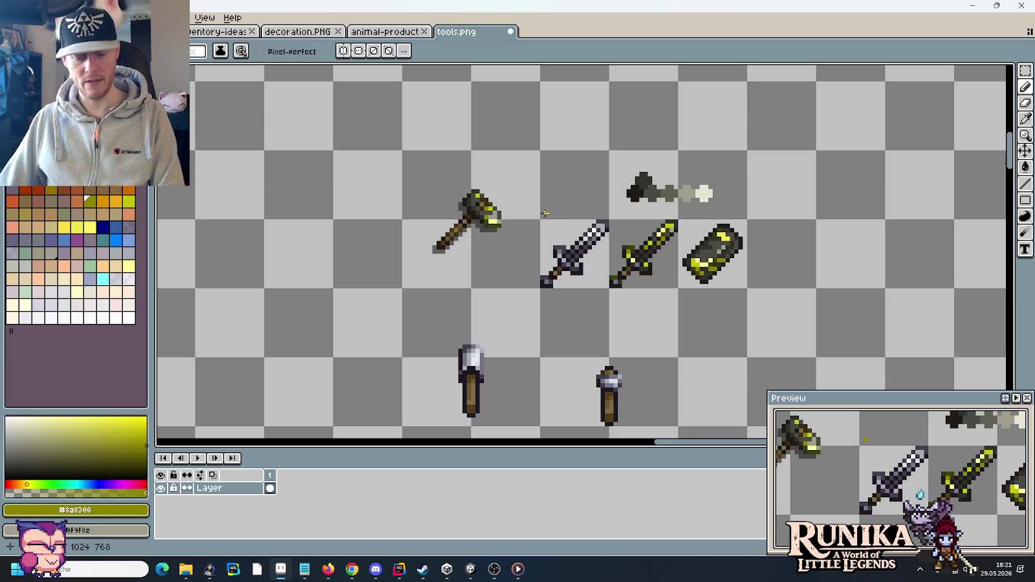
scroll(508, 204, "up", 2)
scroll(508, 205, "up", 1)
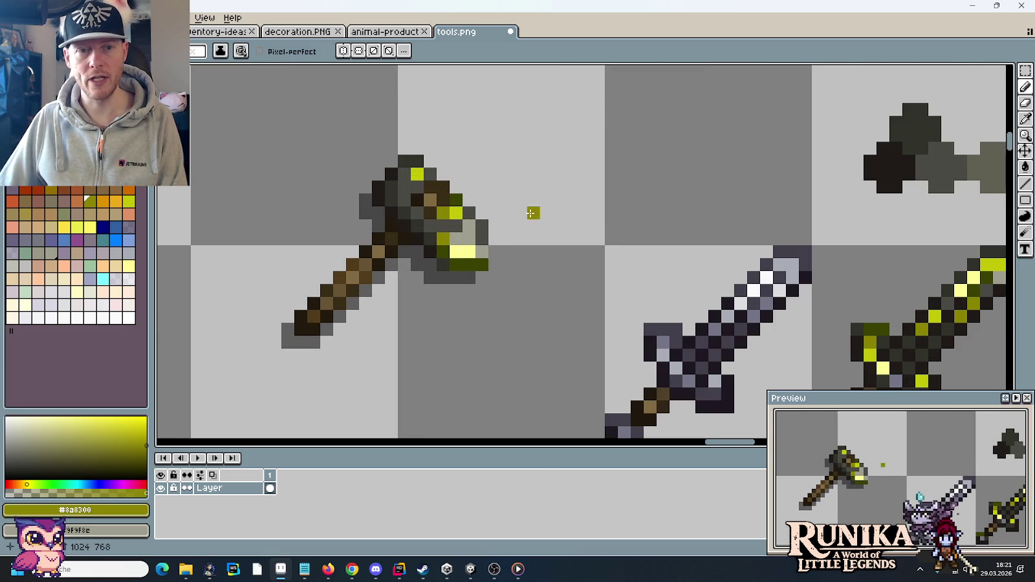
left_click(870, 329, "alt")
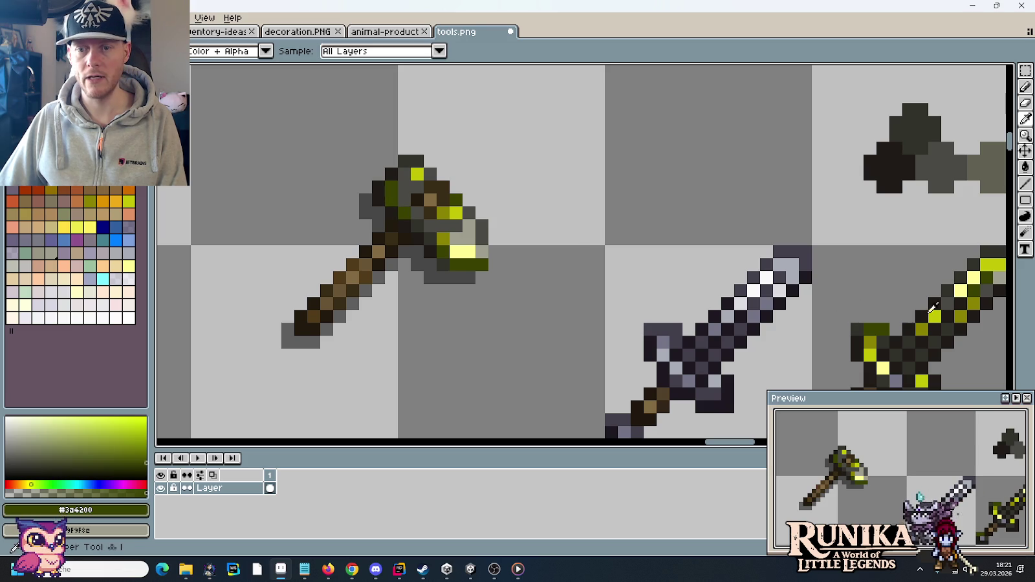
left_click(443, 214, "alt")
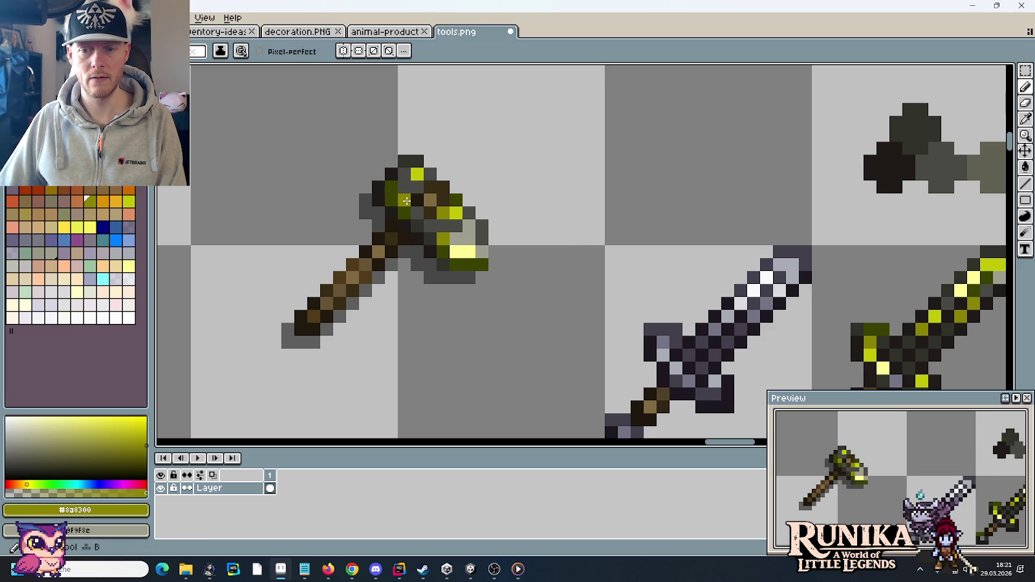
scroll(556, 201, "down", 3)
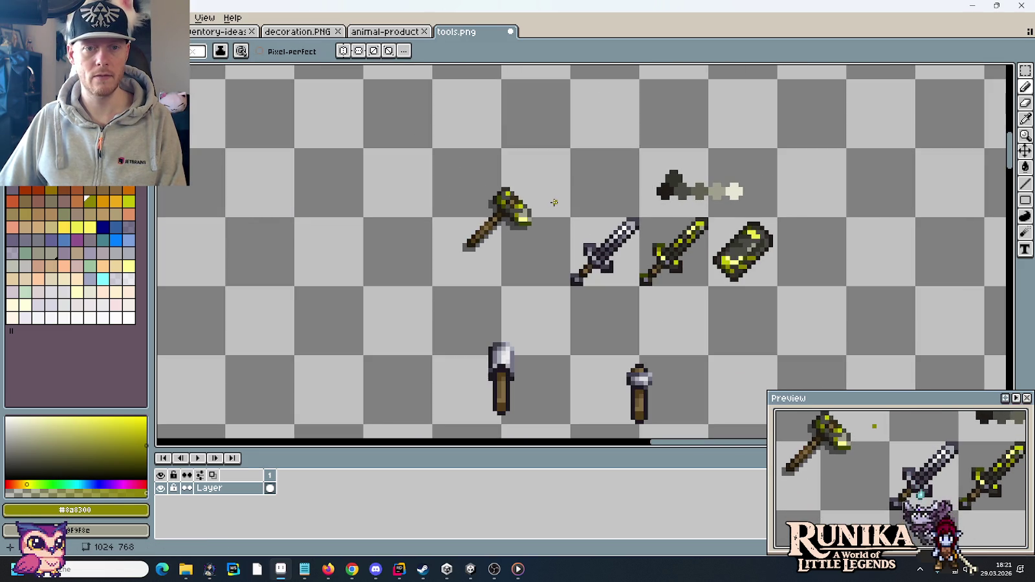
key("ctrl+z")
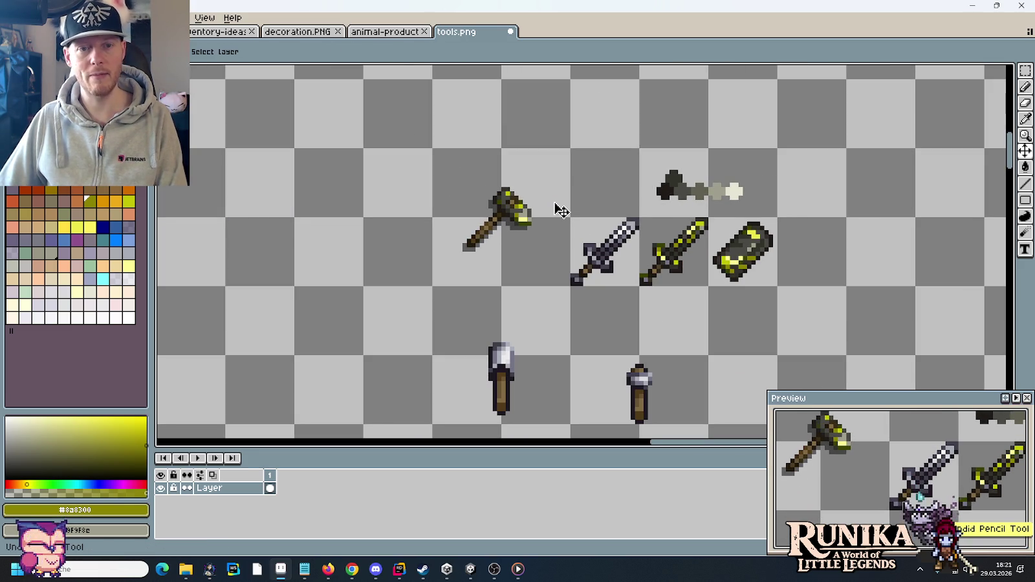
Remove the stray yellow pixel beside the axe and save tools.png
left_click(554, 202)
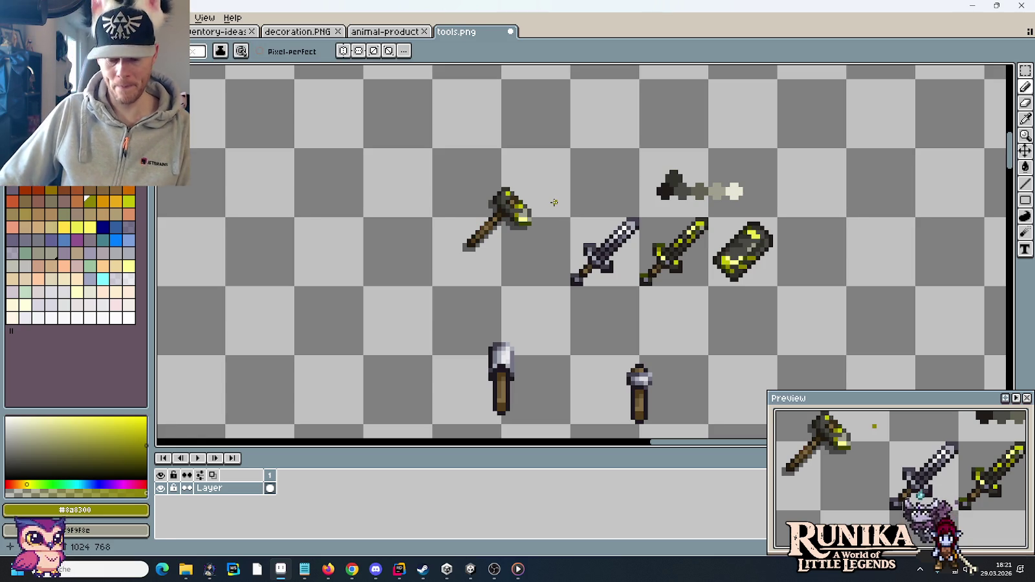
key("ctrl+z")
key("m")
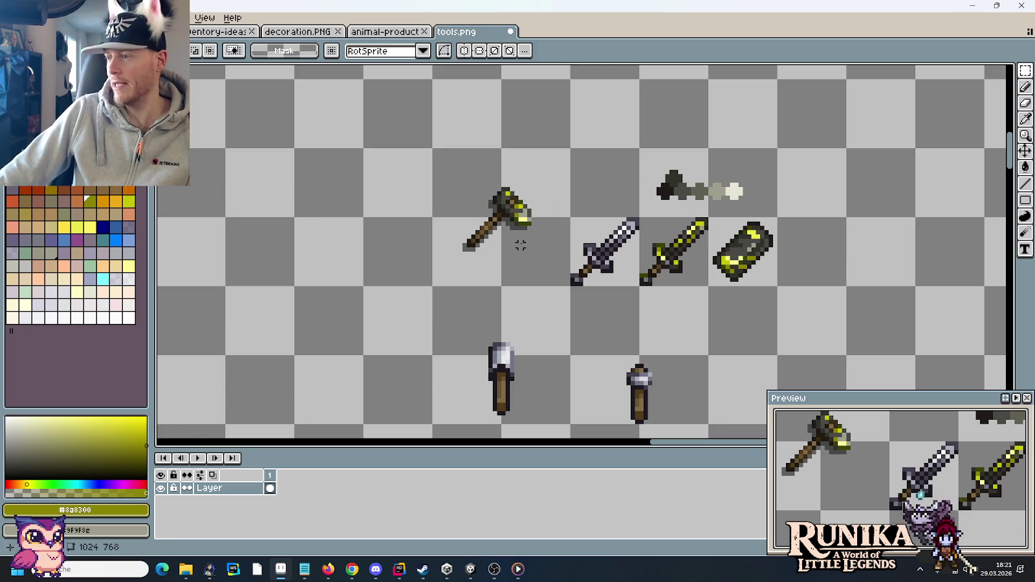
key("ctrl+s")
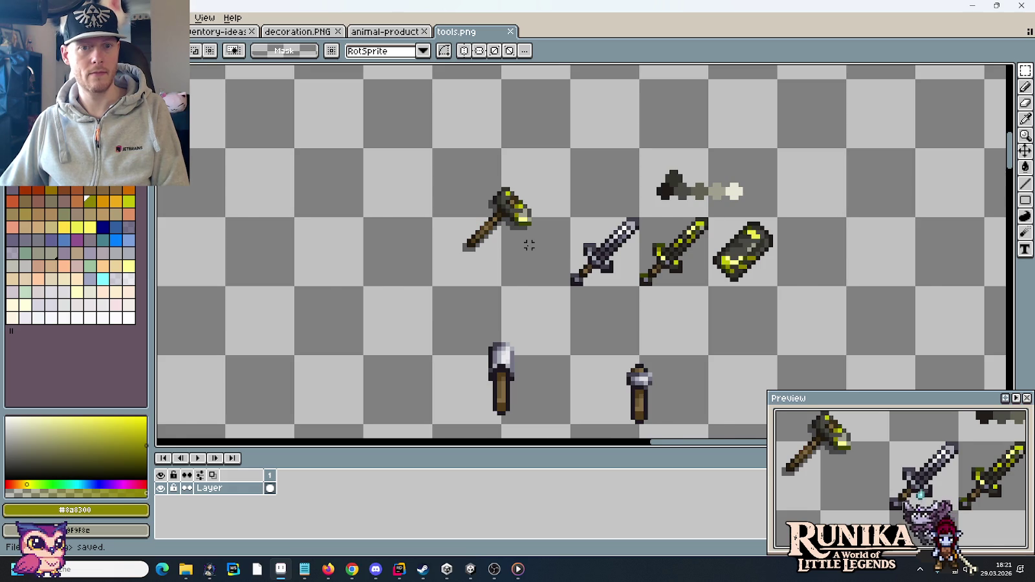
Move the sword group next to the pickaxe with a rectangle selection and save again
scroll(529, 245, "down", 1)
scroll(528, 245, "down", 1)
mouse_move(691, 247)
left_mouse_down()
mouse_move(480, 265)
mouse_move(335, 215)
left_mouse_up()
left_click_drag(363, 264, 740, 261)
key("ctrl+s")
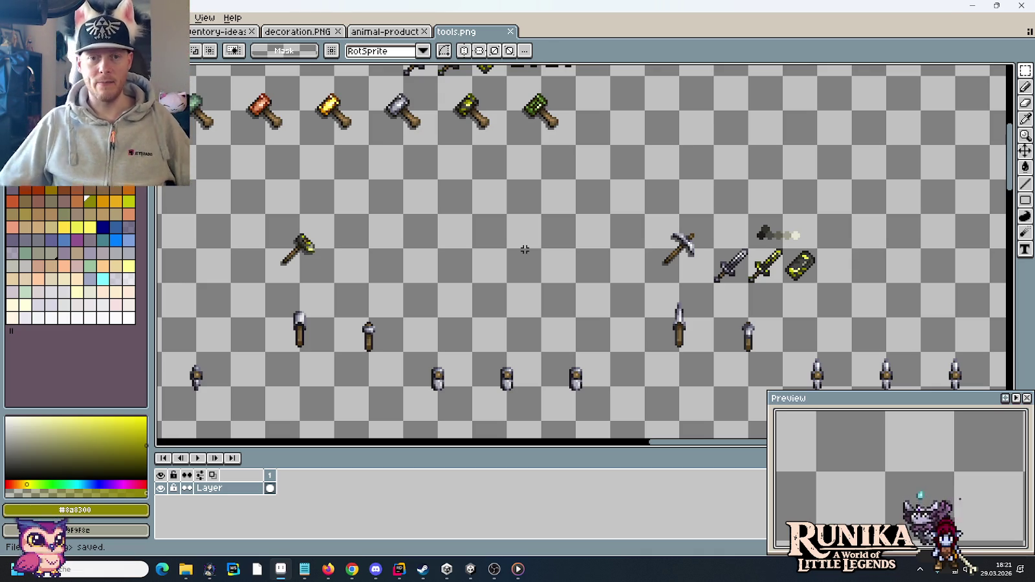
scroll(525, 249, "right", 2)
scroll(658, 247, "down", 2)
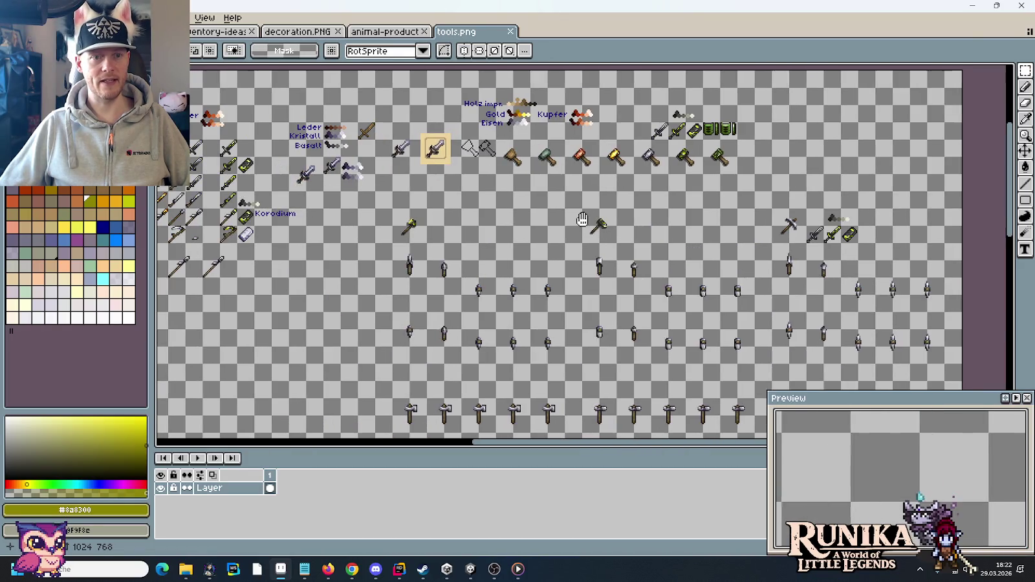
left_click_drag(430, 237, 586, 220)
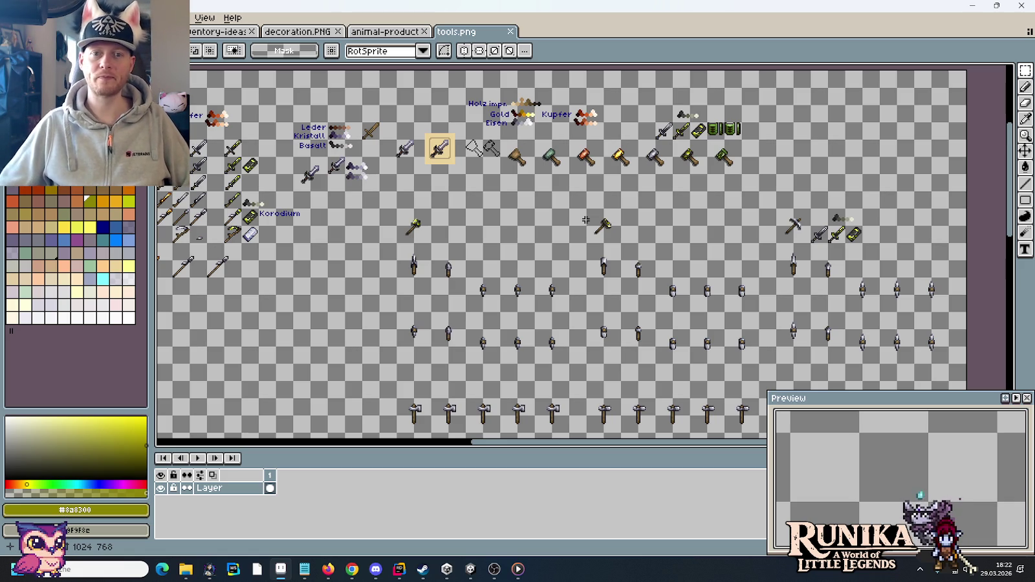
left_click_drag(510, 204, 612, 231)
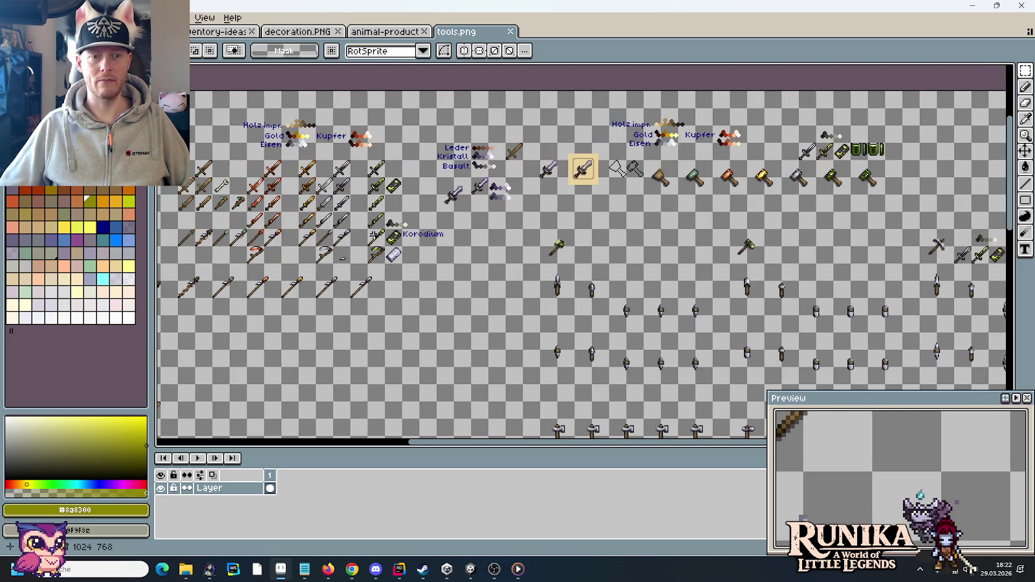
left_click_drag(749, 244, 655, 251)
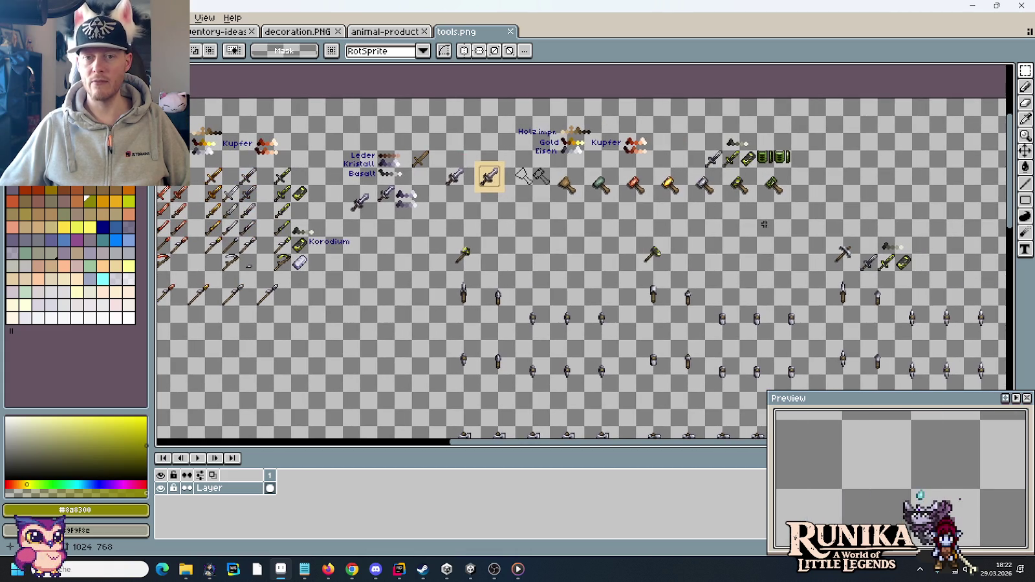
scroll(789, 188, "up", 3)
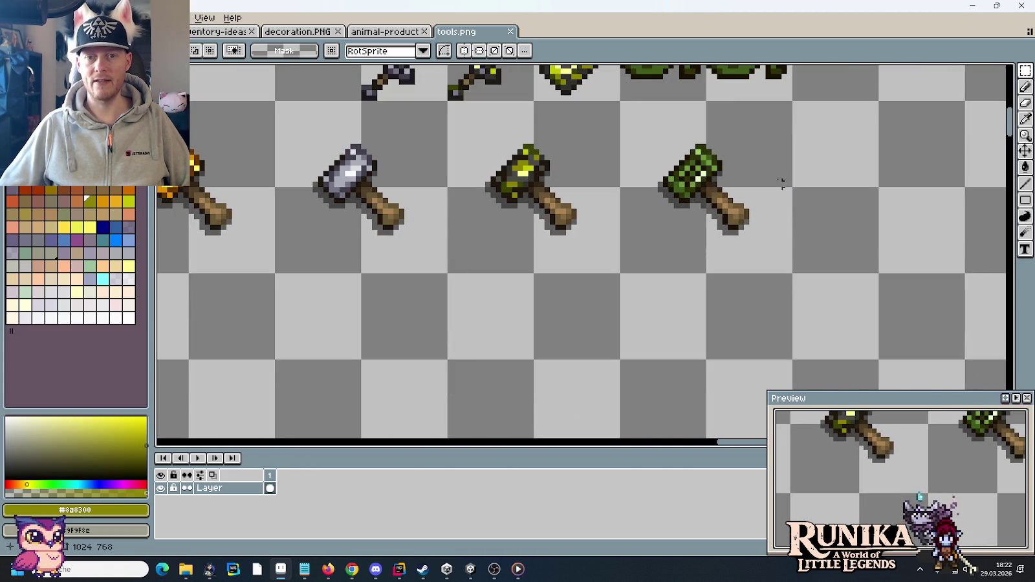
scroll(816, 317, "down", 1)
scroll(816, 320, "down", 3)
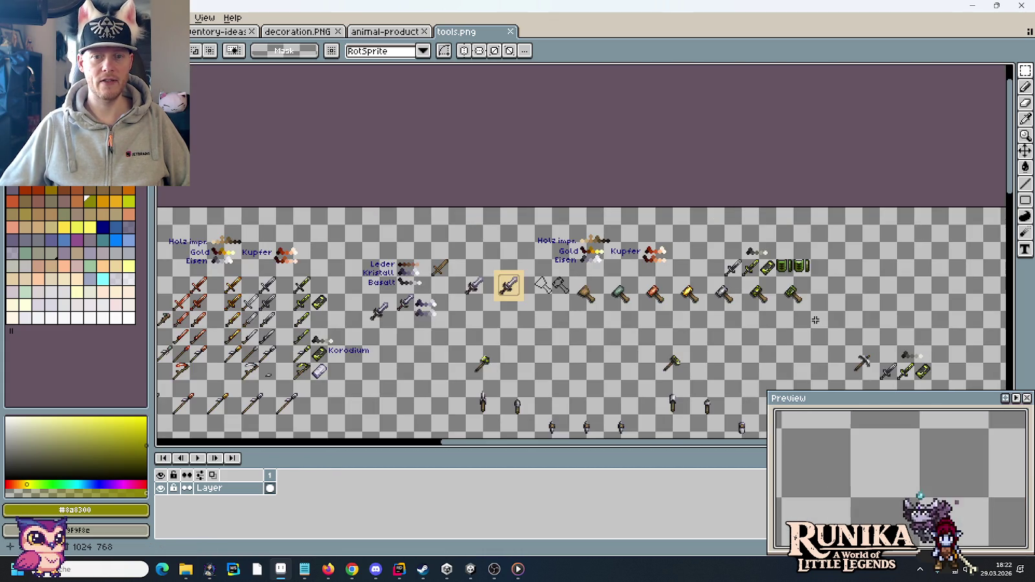
scroll(660, 351, "up", 2)
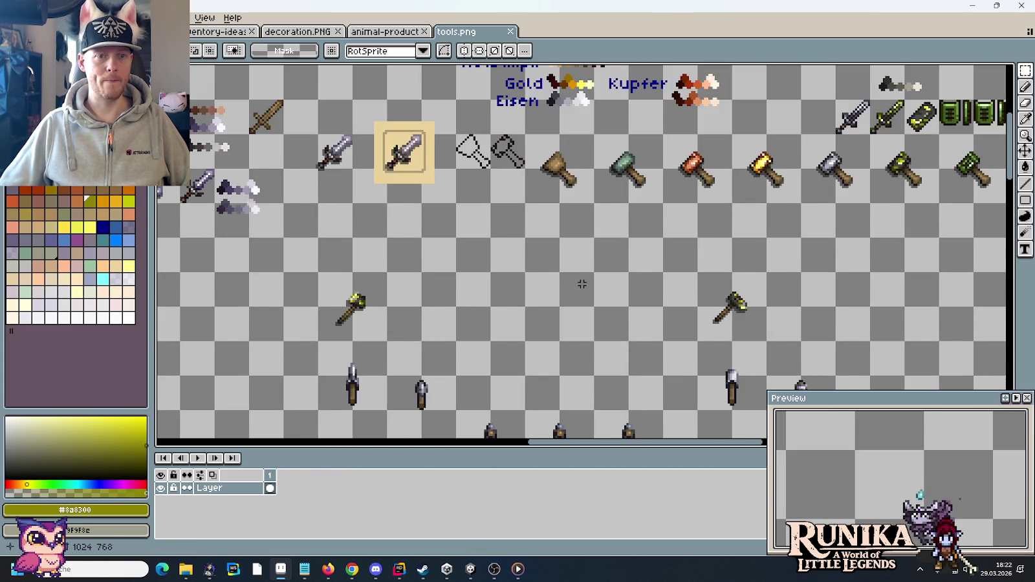
scroll(582, 284, "down", 2)
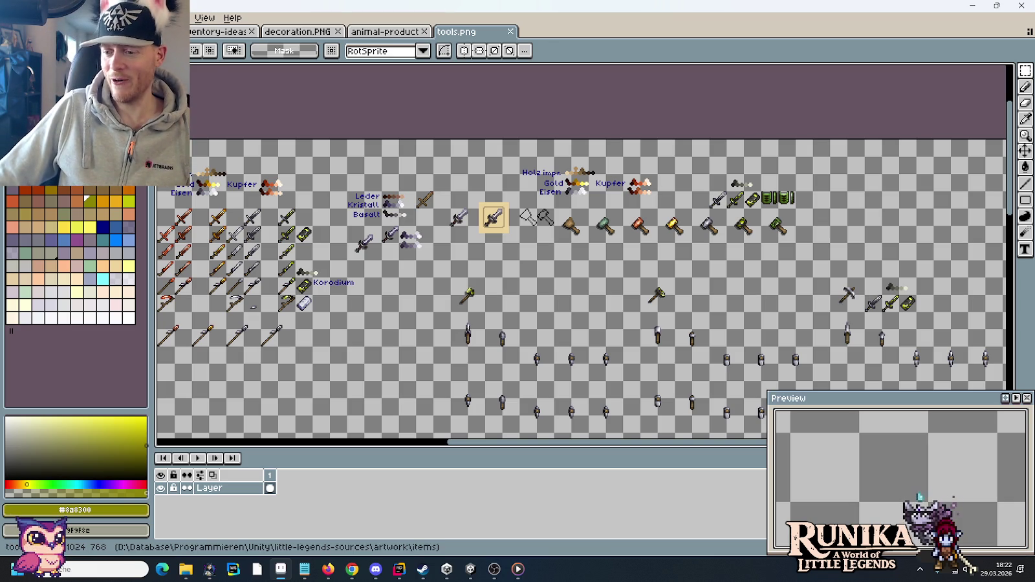
left_click(352, 570)
left_click(352, 569)
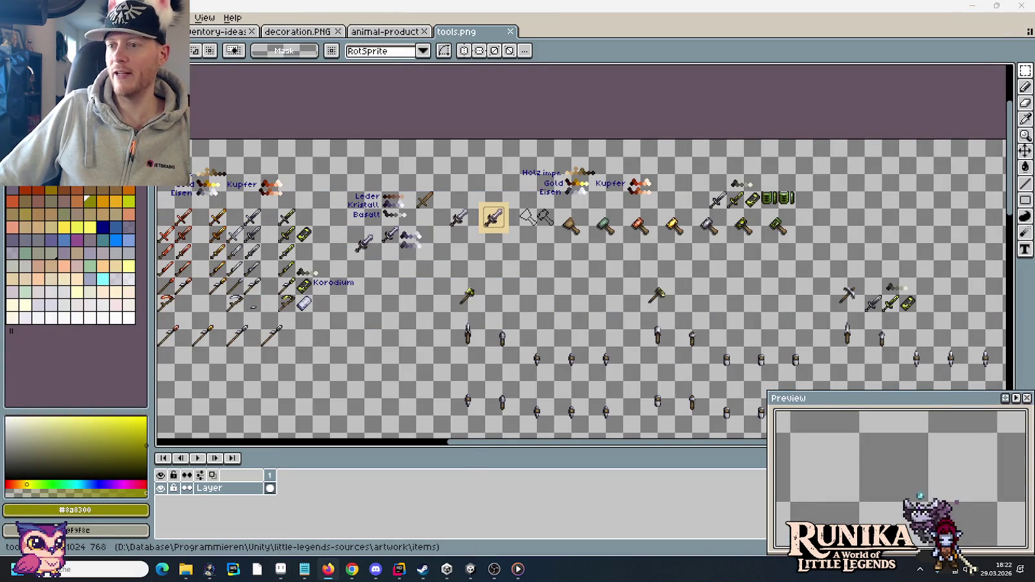